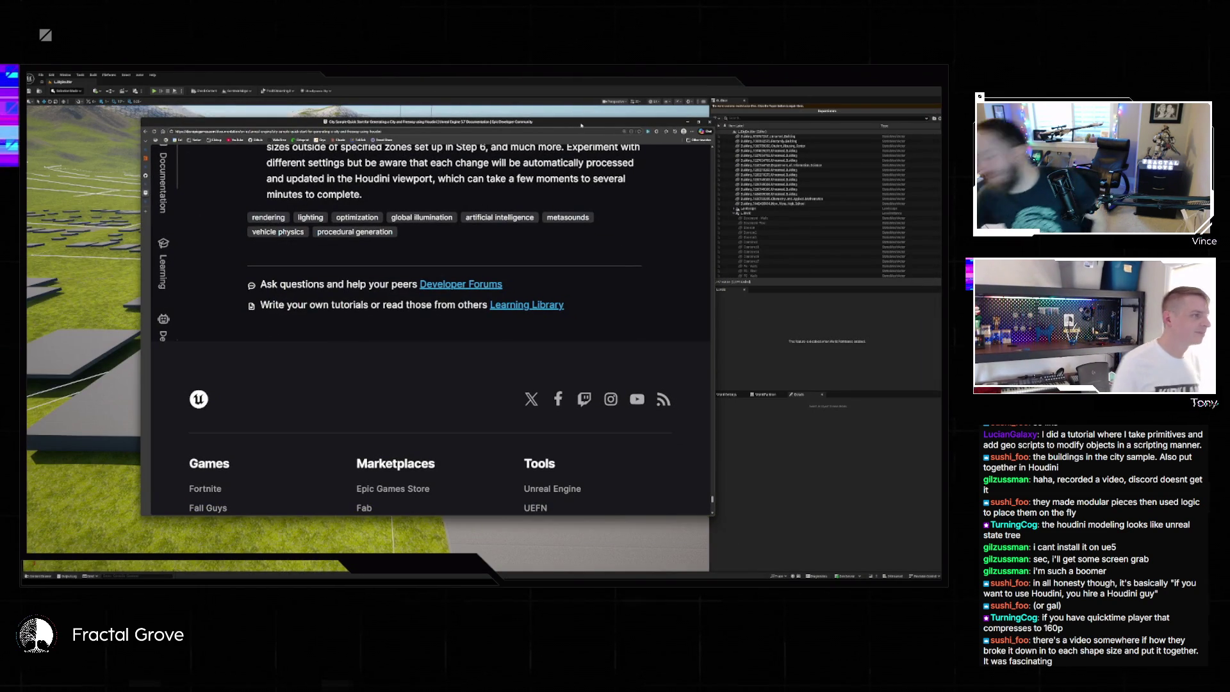
# Scroll the City Sample Quick Start guide from its footer back up to the title and introduction
pyautogui.scroll(10, 380, 178)
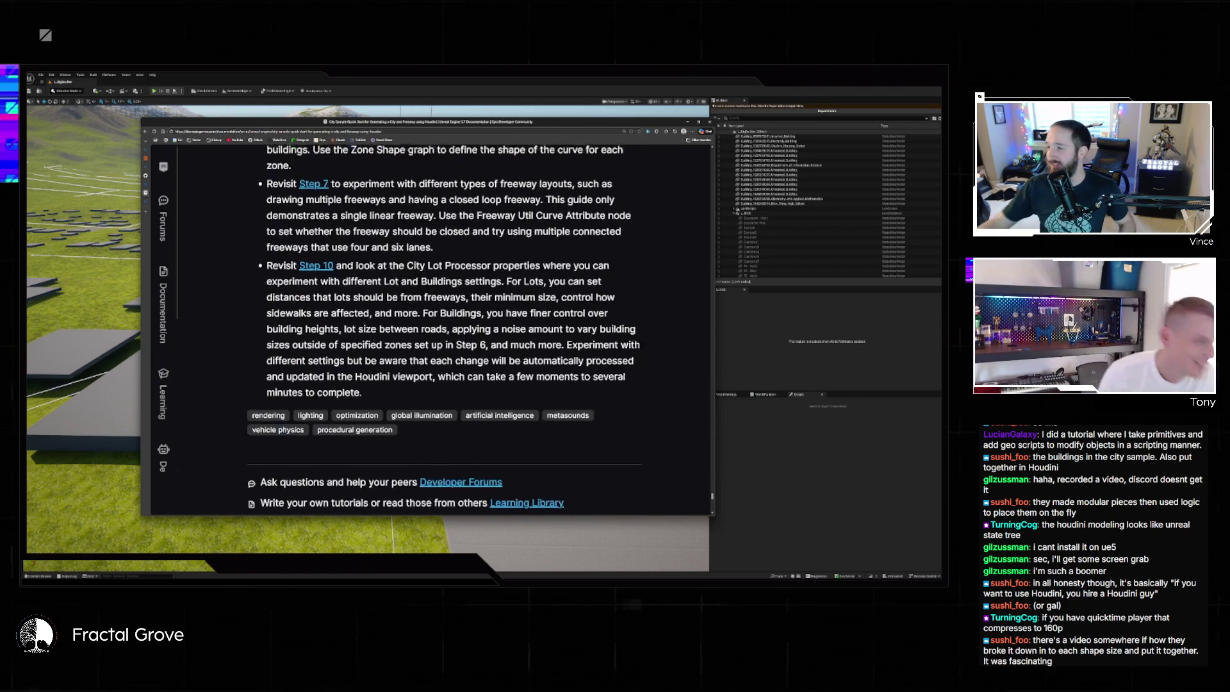
pyautogui.scroll(10, 380, 178)
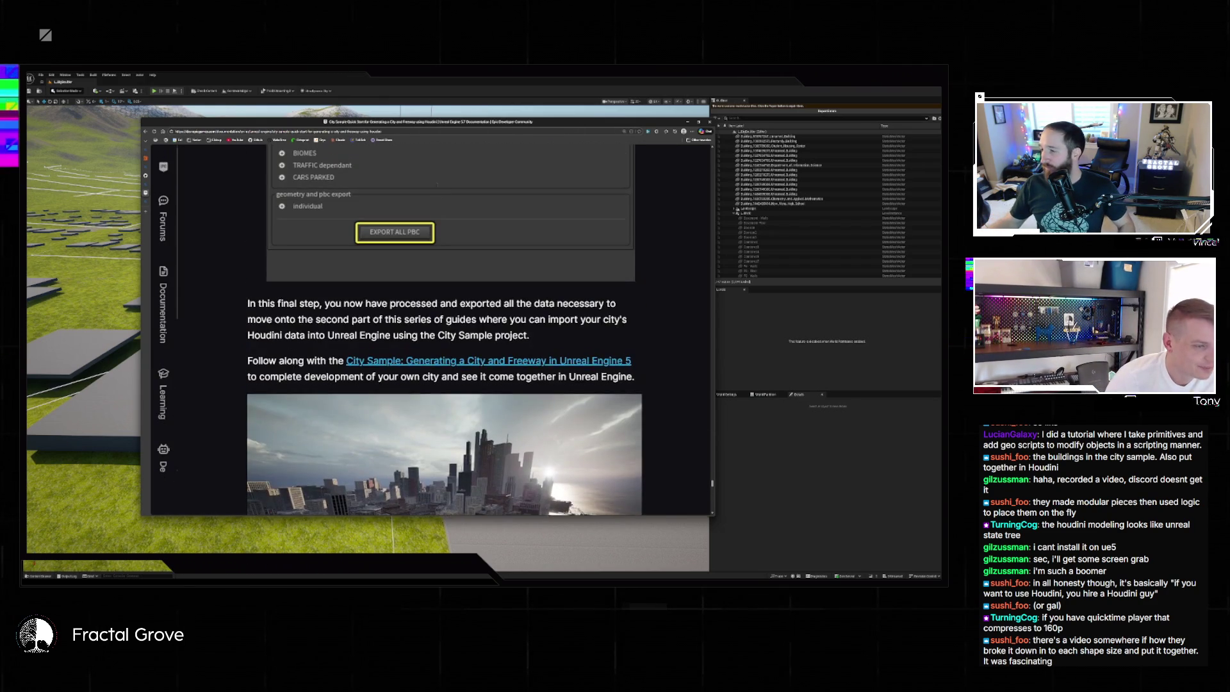
pyautogui.scroll(10, 380, 179)
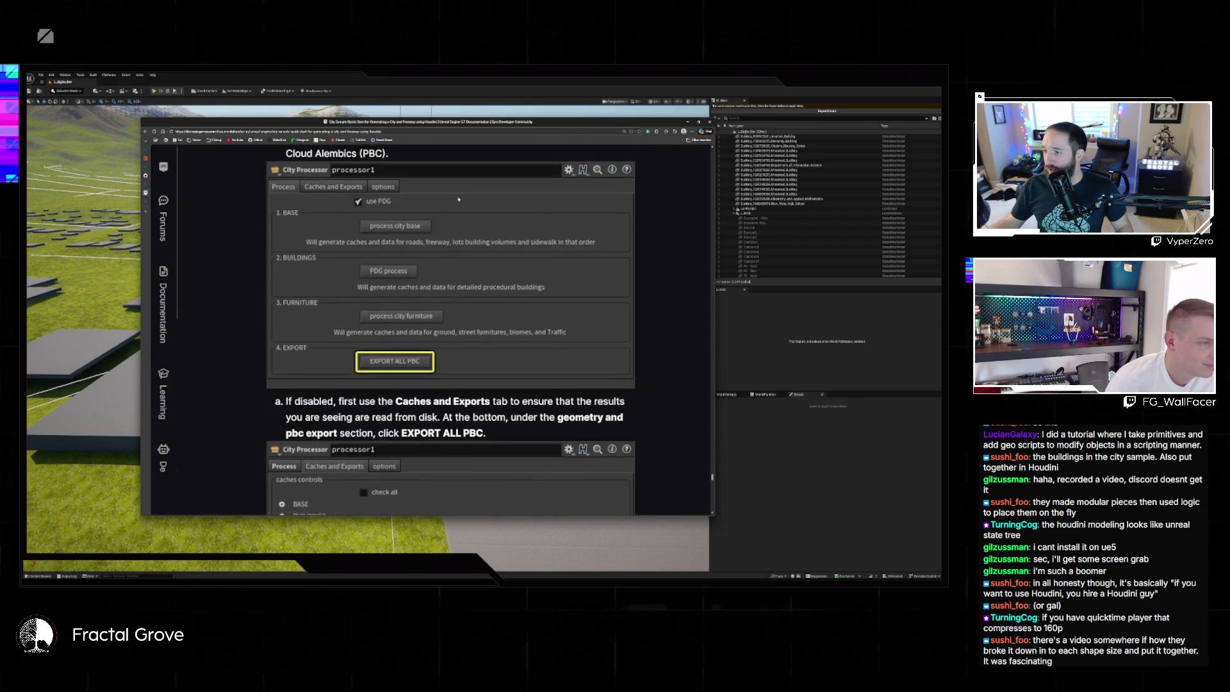
pyautogui.scroll(10, 468, 160)
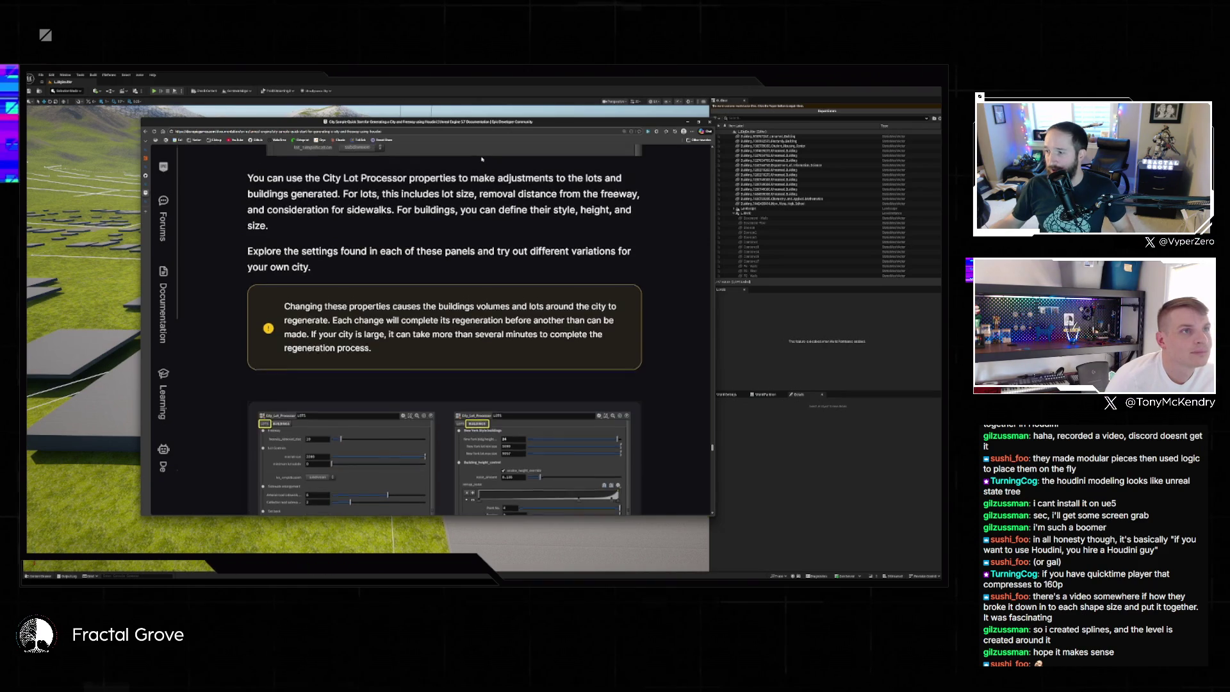
pyautogui.scroll(10, 474, 160)
pyautogui.scroll(10, 482, 159)
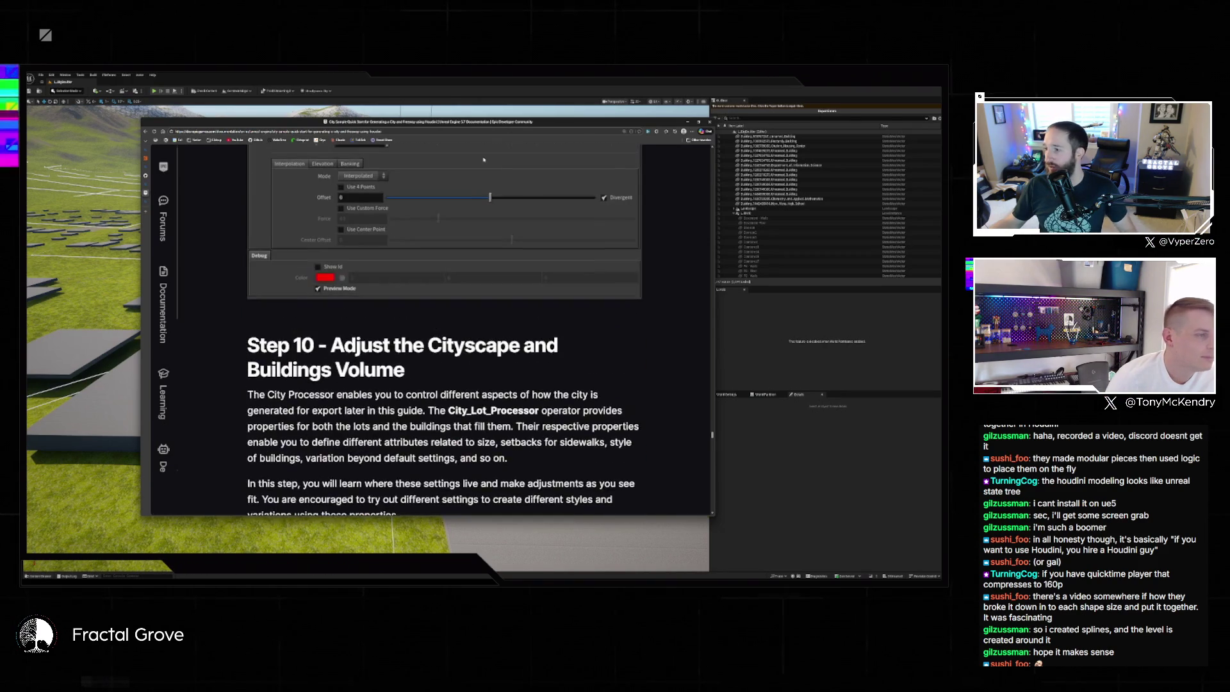
pyautogui.scroll(10, 481, 157)
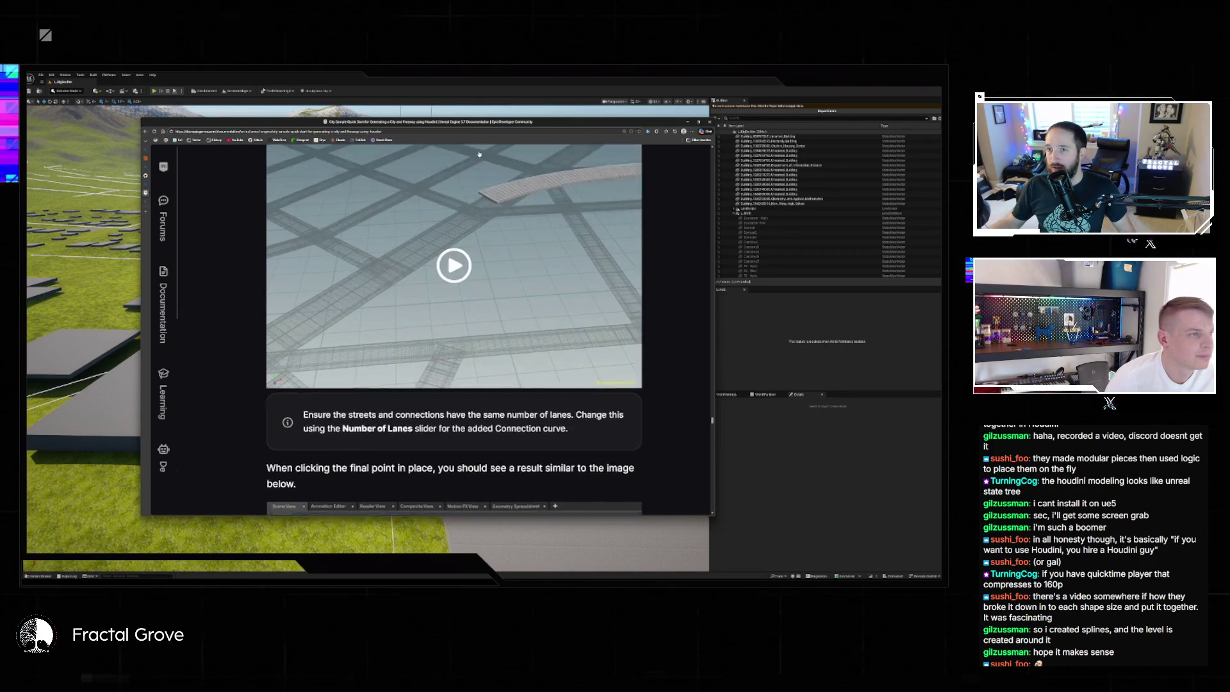
pyautogui.scroll(10, 479, 152)
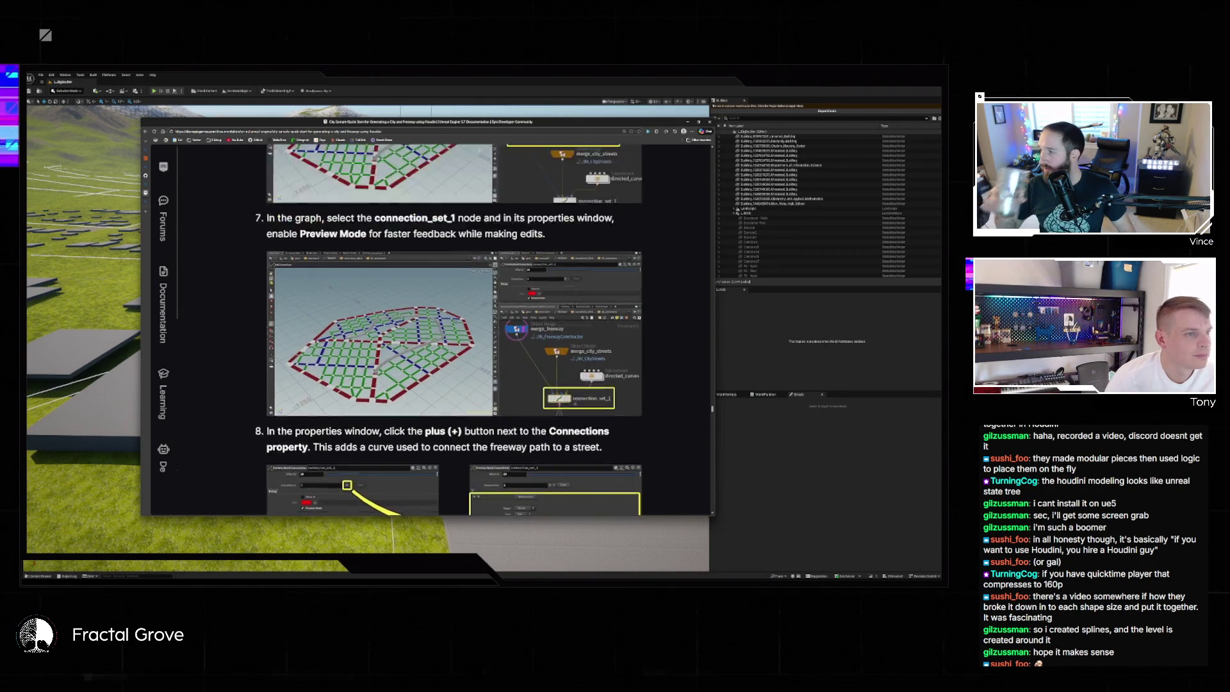
pyautogui.scroll(3, 478, 152)
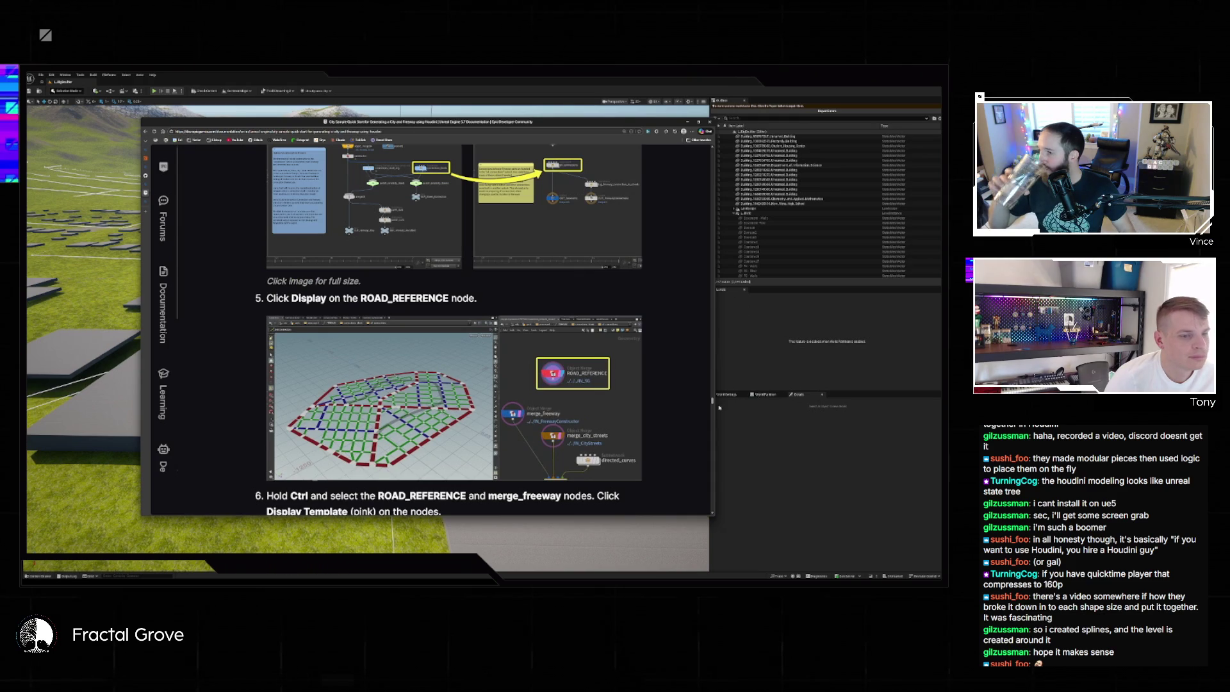
pyautogui.scroll(15, 712, 401)
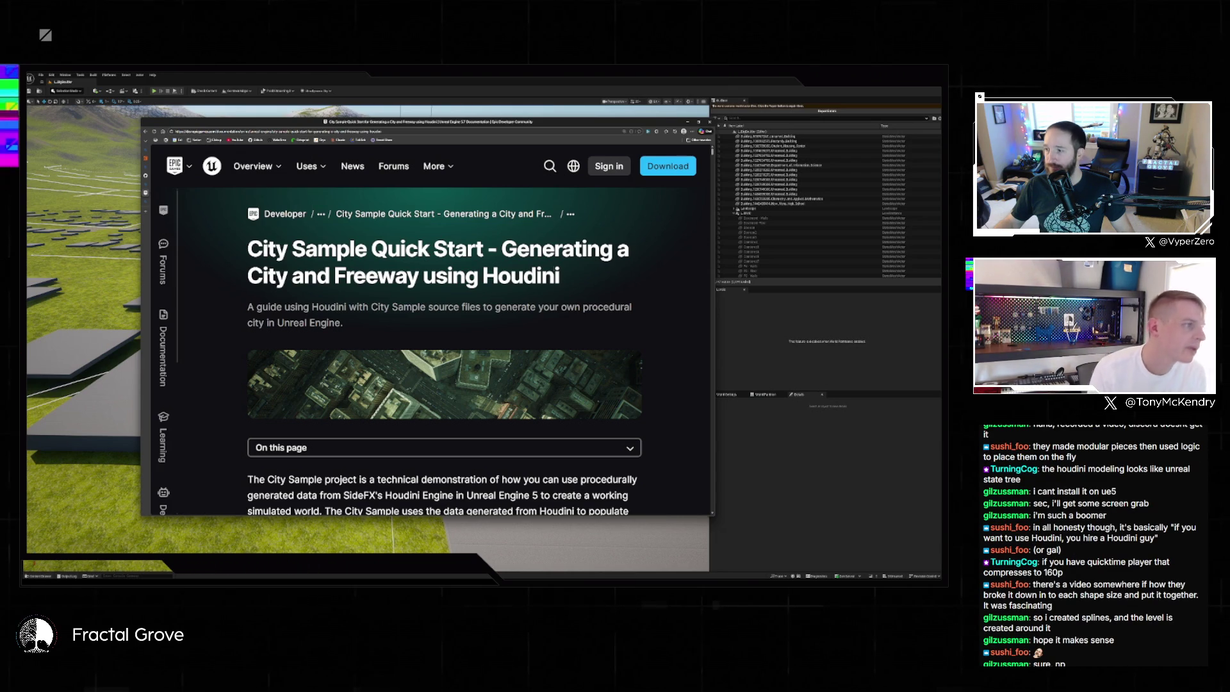
# Select the Houdini city guide's title text, then clear the selection
pyautogui.moveTo(562, 282); pyautogui.dragTo(247, 251)
pyautogui.click(389, 294)
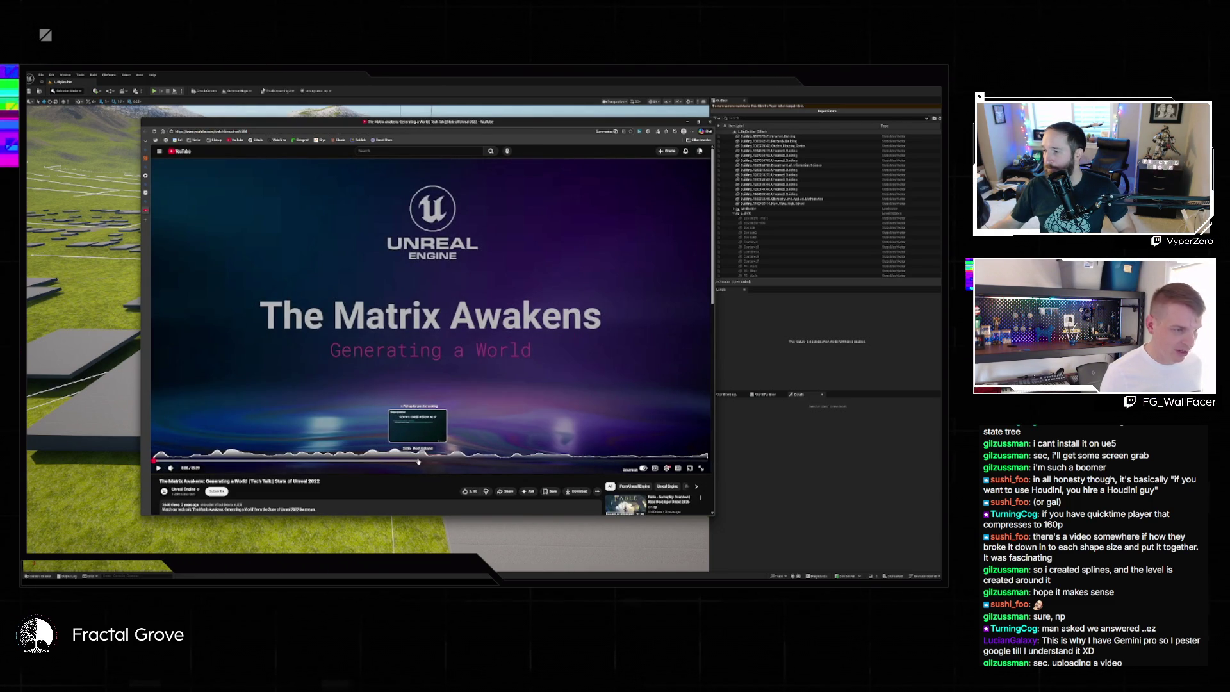
# Jump the Matrix Awakens talk ahead to the Shape grammar slide and play it full screen
pyautogui.click(419, 461)
pyautogui.doubleClick(623, 434)
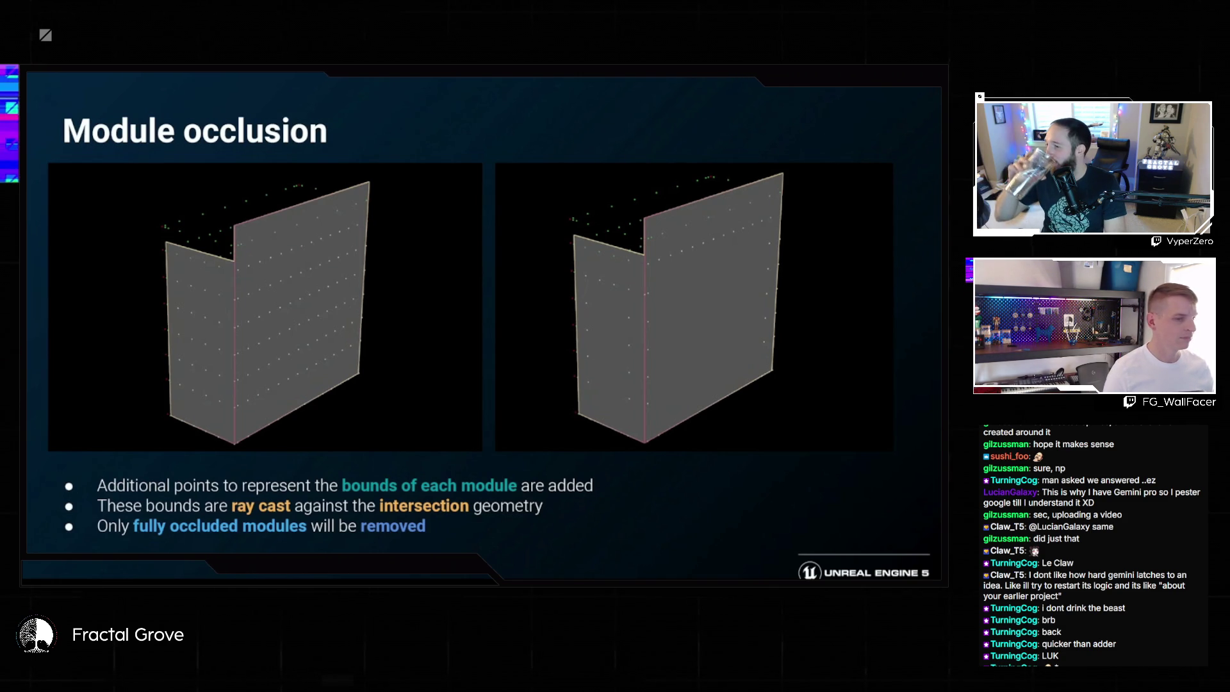
pyautogui.moveTo(325, 346)
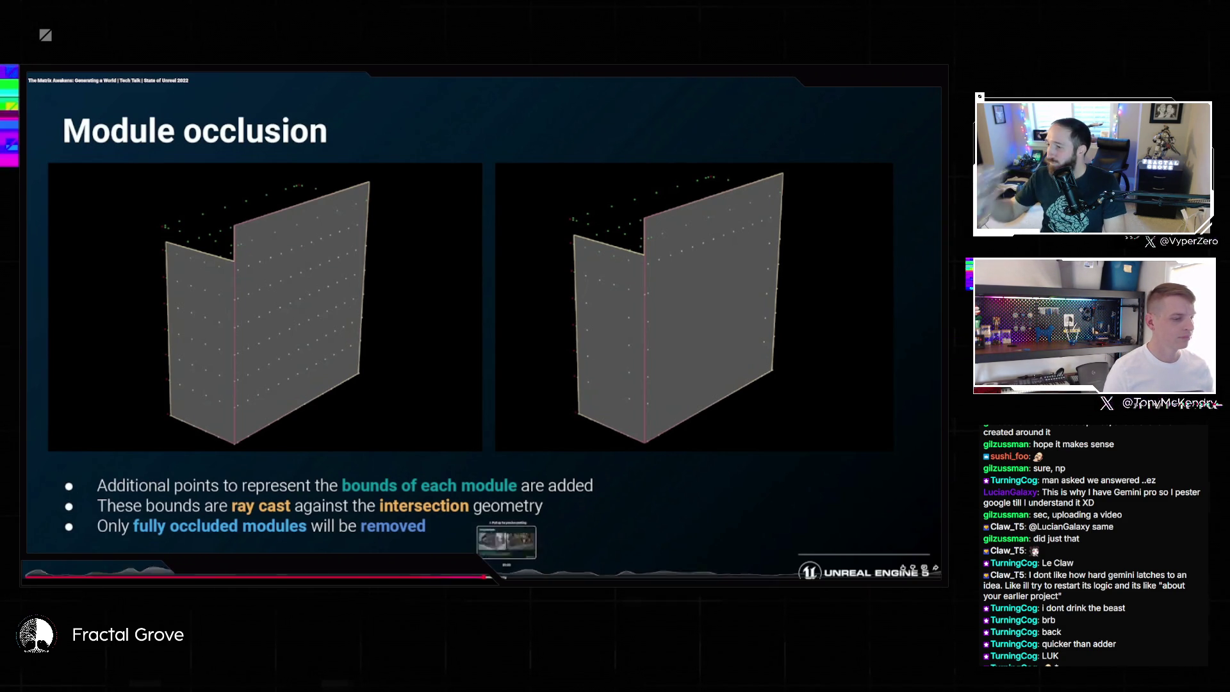
# Skim the talk through Sidewalk occlusion to Prop placement, then exit full-screen playback
pyautogui.moveTo(487, 576); pyautogui.dragTo(505, 577)
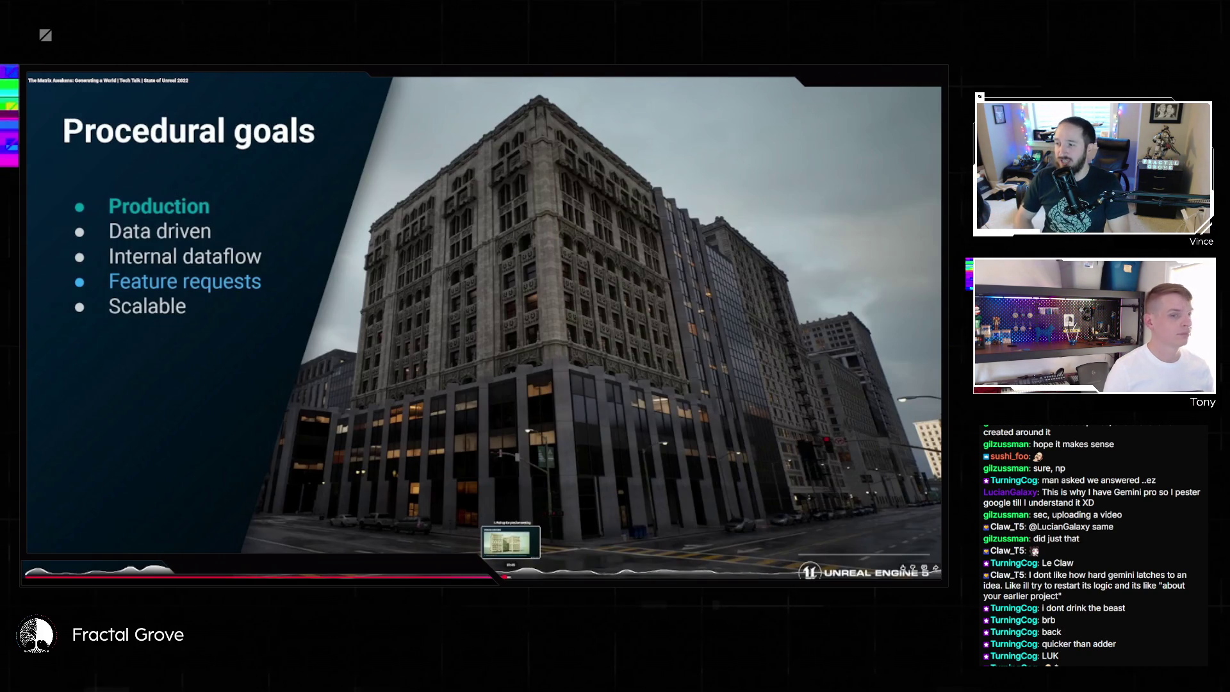
pyautogui.click(510, 577)
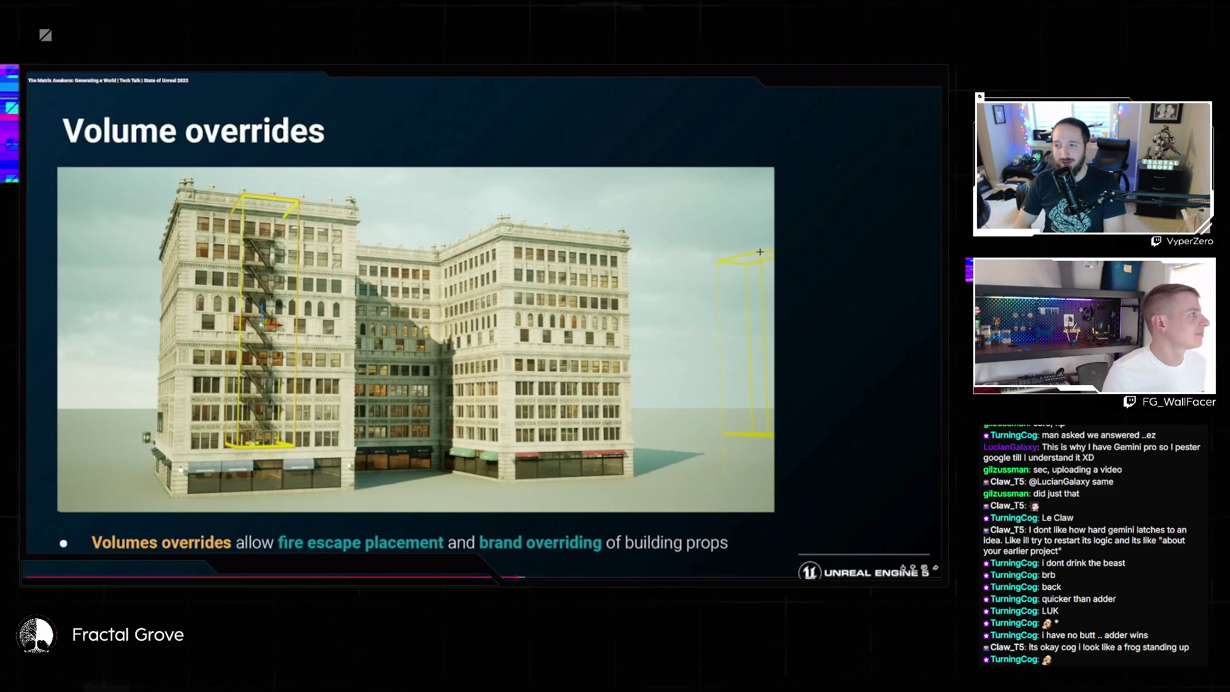
pyautogui.moveTo(493, 255)
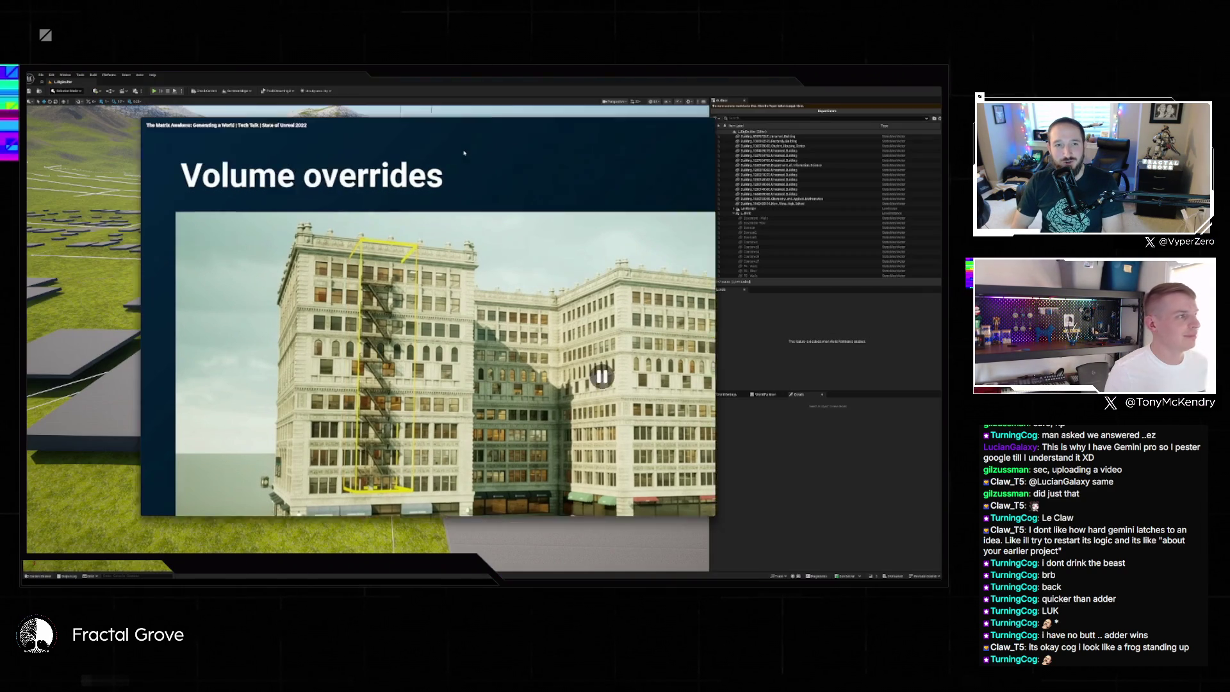
pyautogui.doubleClick(463, 164)
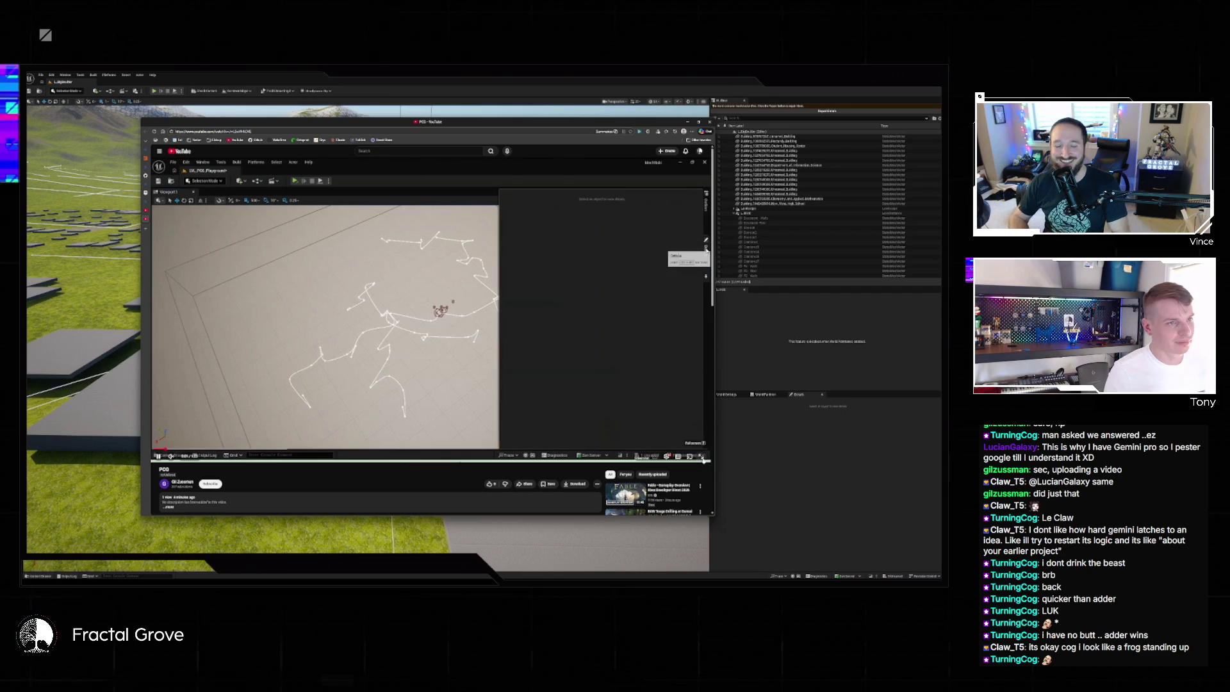
# Play the PCG video full screen to watch the level's landmass fill with rocks and trees
pyautogui.doubleClick(677, 439)
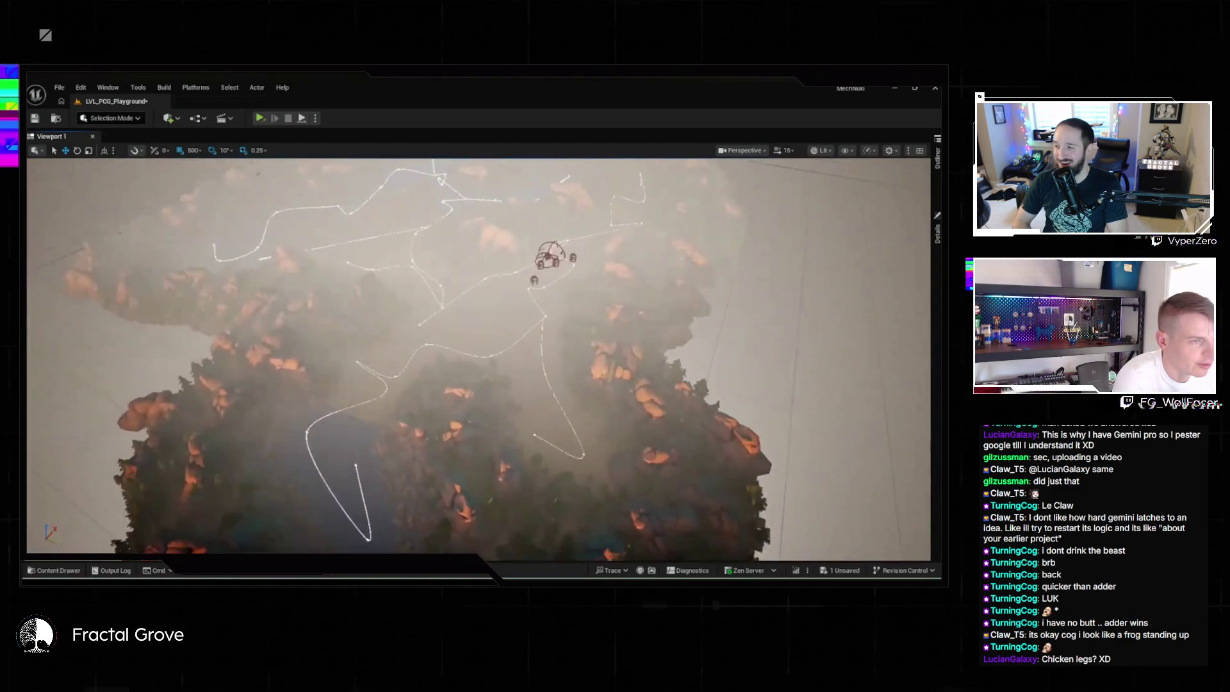
# Select BP_MapGenerator_Landmass2, set its Random Seed to 651651, and view the regenerated terrain closer
pyautogui.click(937, 157)
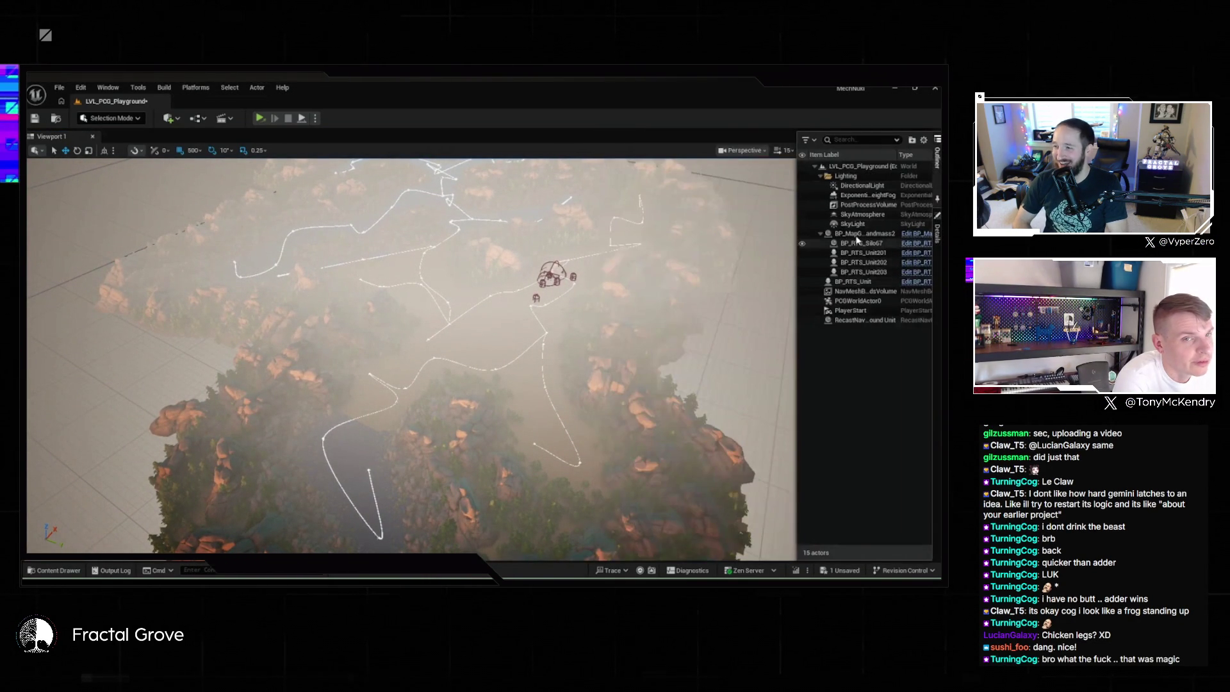
pyautogui.doubleClick(857, 235)
pyautogui.click(937, 232)
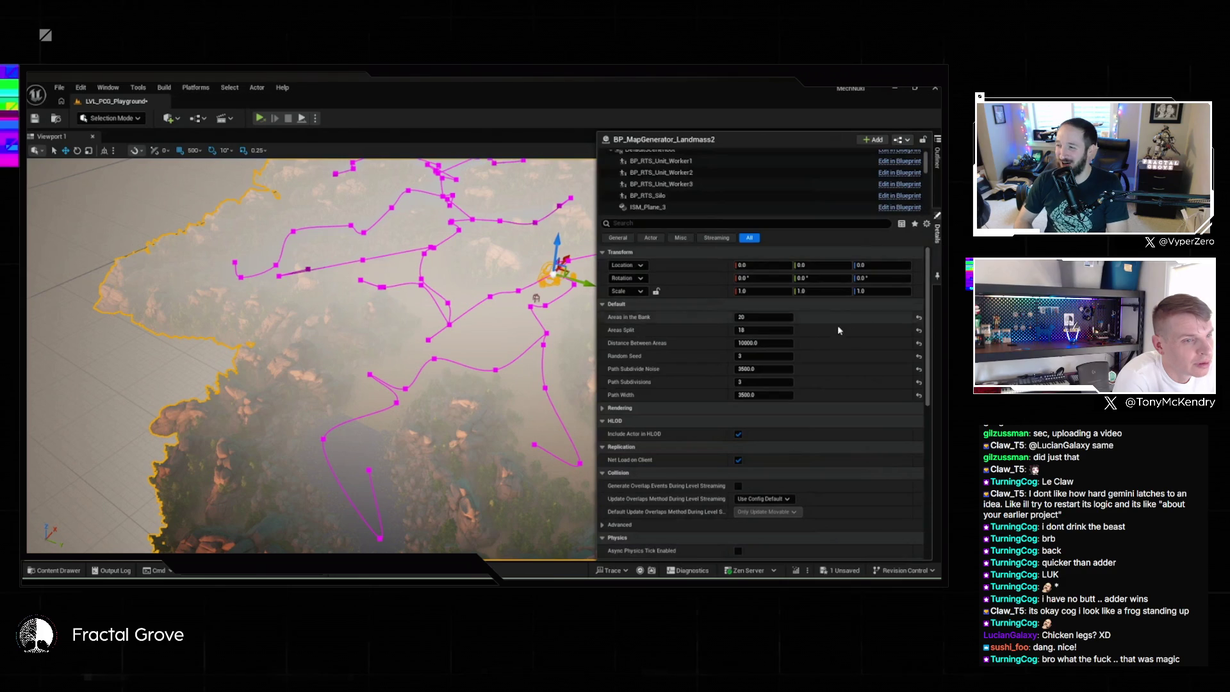
pyautogui.click(749, 356)
pyautogui.write('651651')
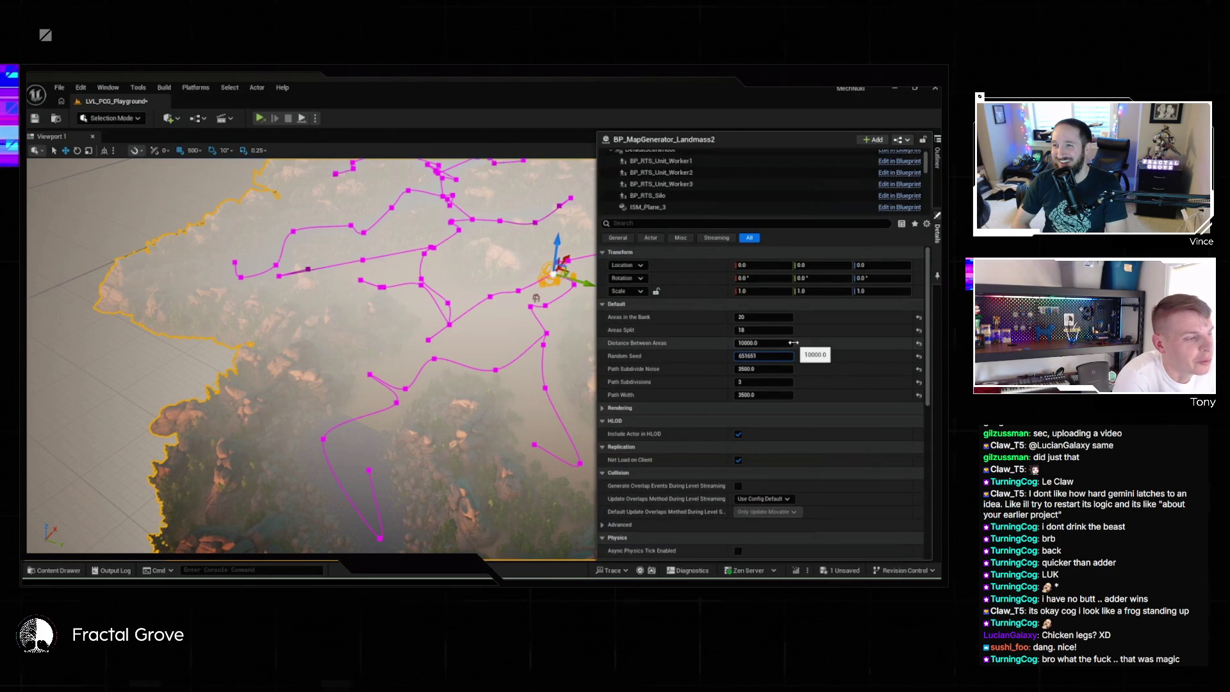
pyautogui.press('Return')
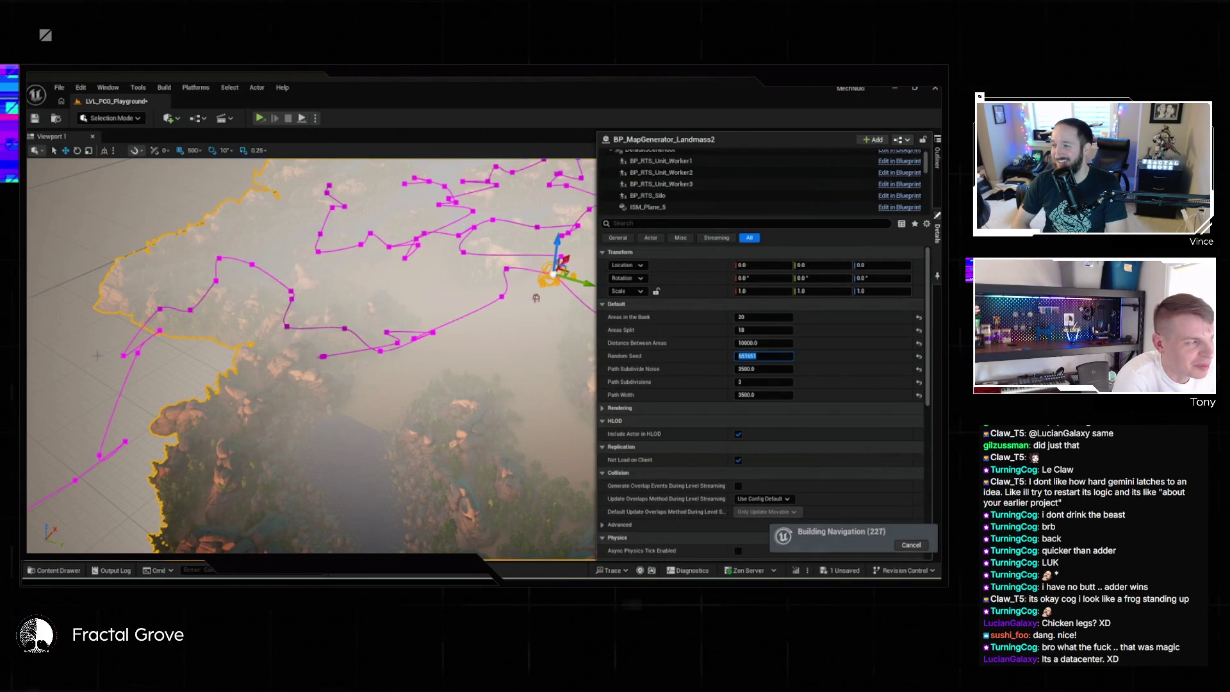
pyautogui.click(98, 355)
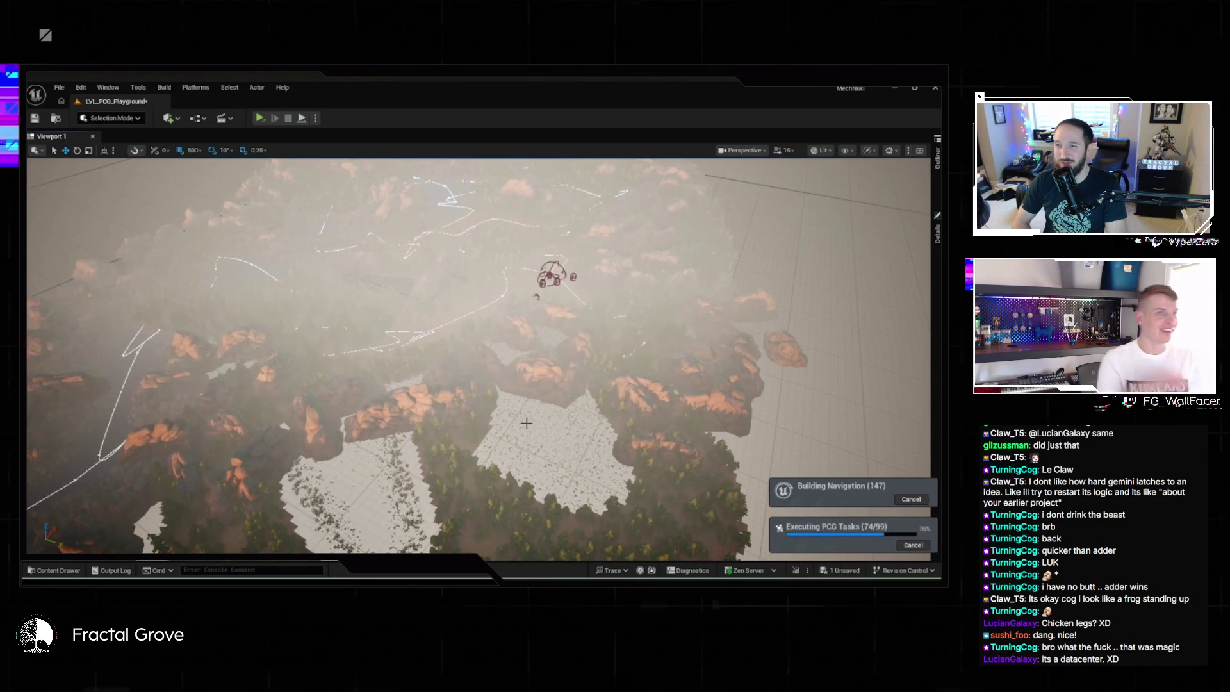
pyautogui.press('w')
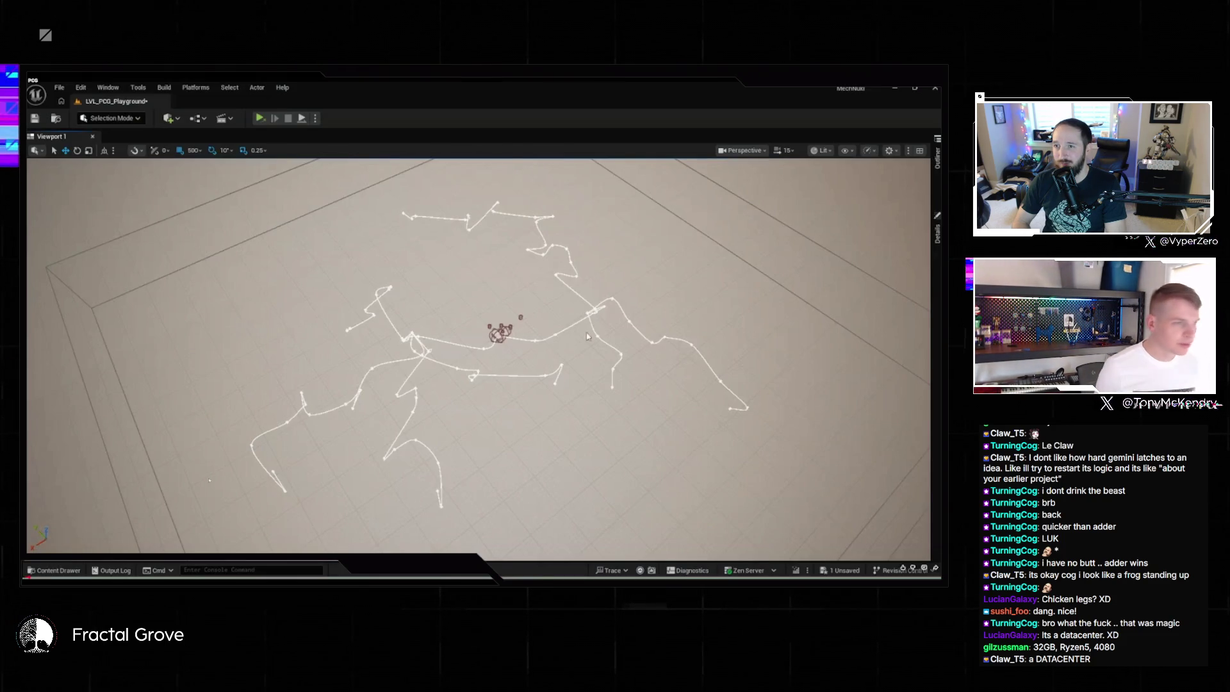
# Reselect BP_MapGenerator_Landmass2 from the Outliner and bring up its Details properties
pyautogui.click(937, 232)
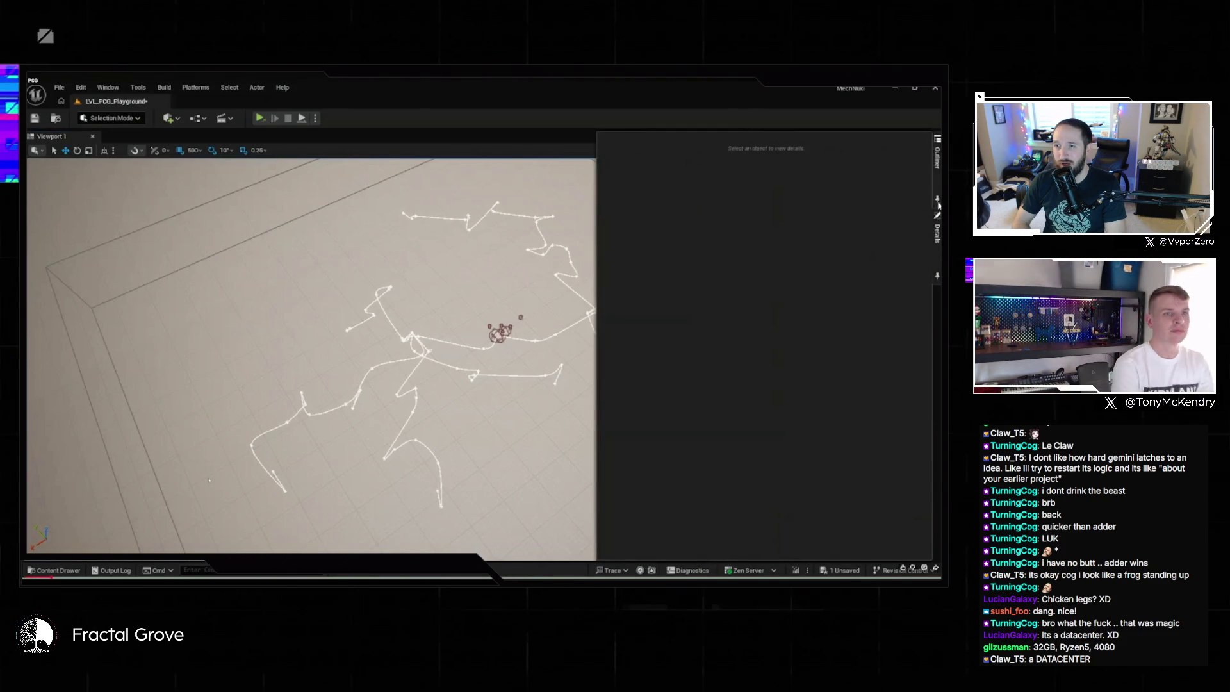
pyautogui.click(938, 155)
pyautogui.click(865, 233)
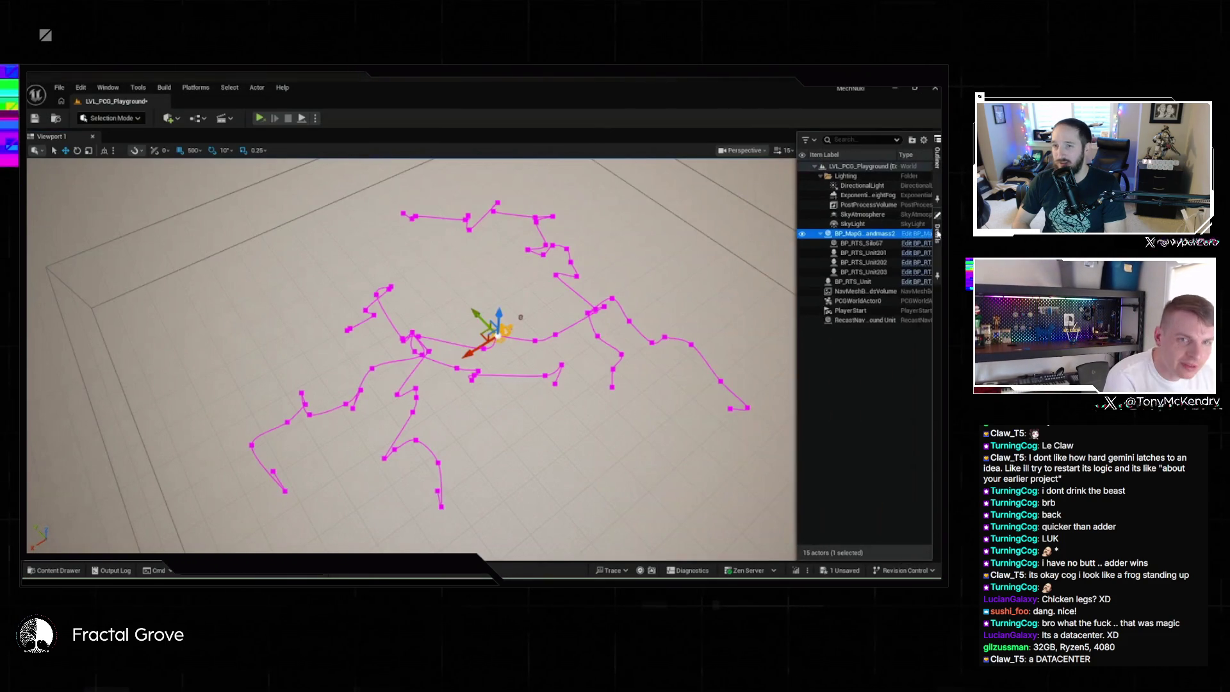
pyautogui.click(937, 232)
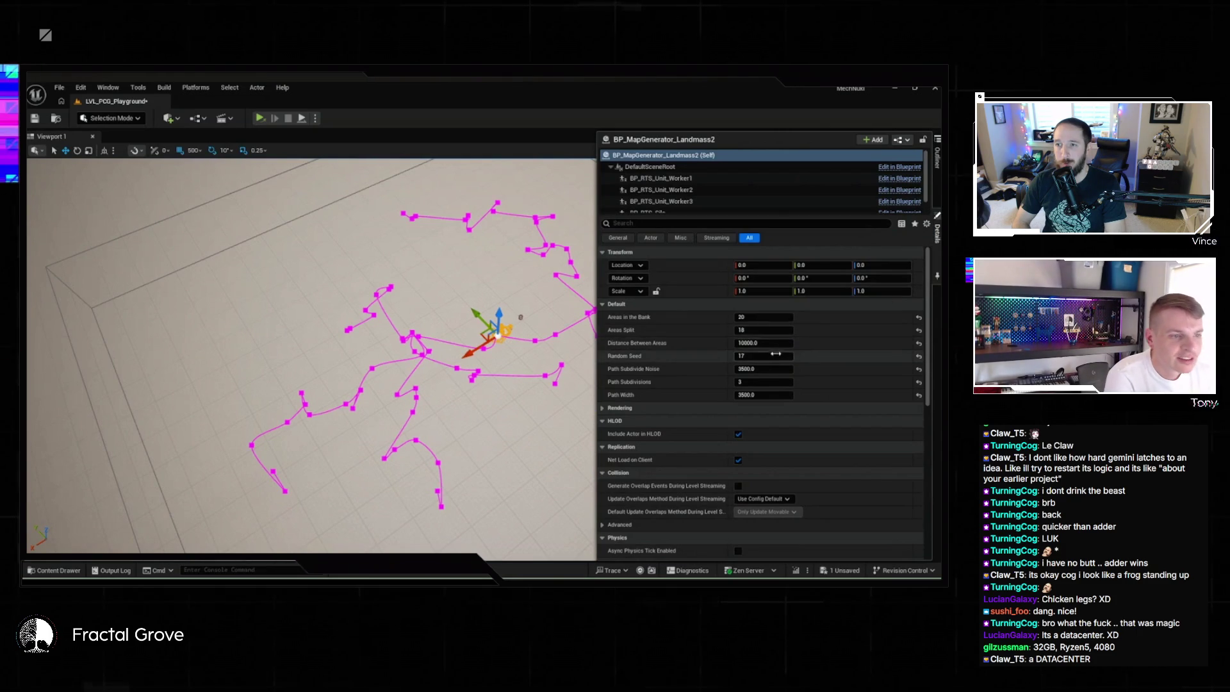
# Try Random Seeds 8, 4 and finally 3, then select the PCGLandMass component
pyautogui.click(759, 356)
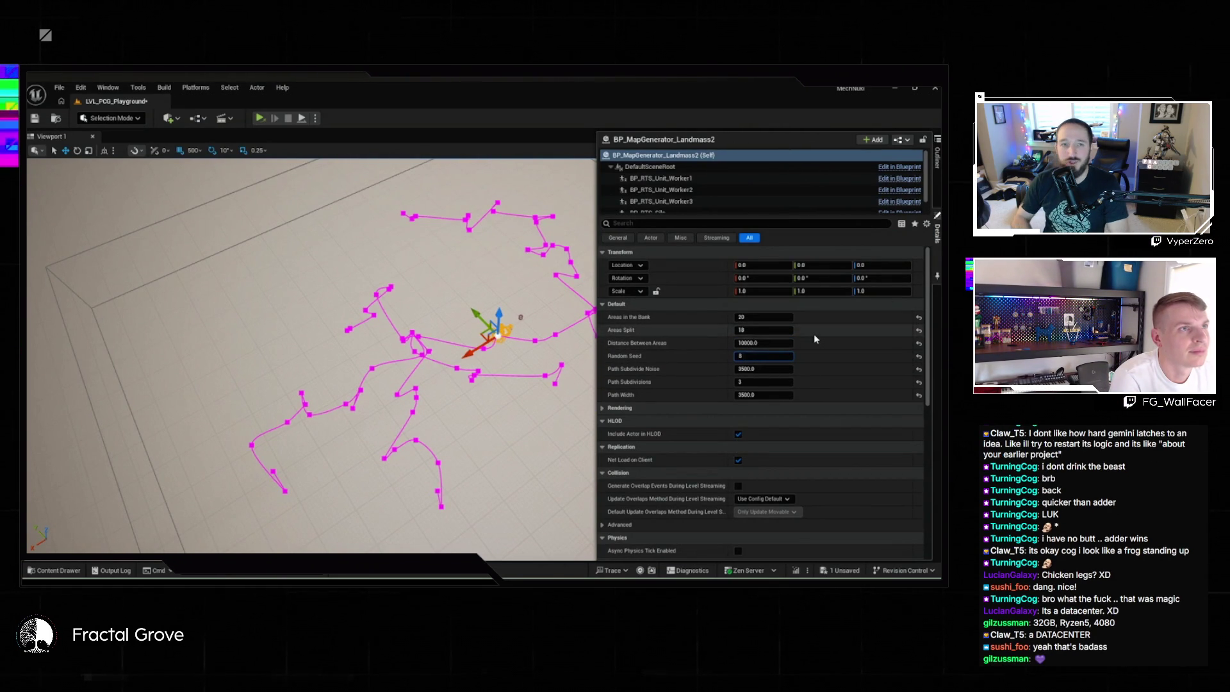
pyautogui.write('8')
pyautogui.press('Return')
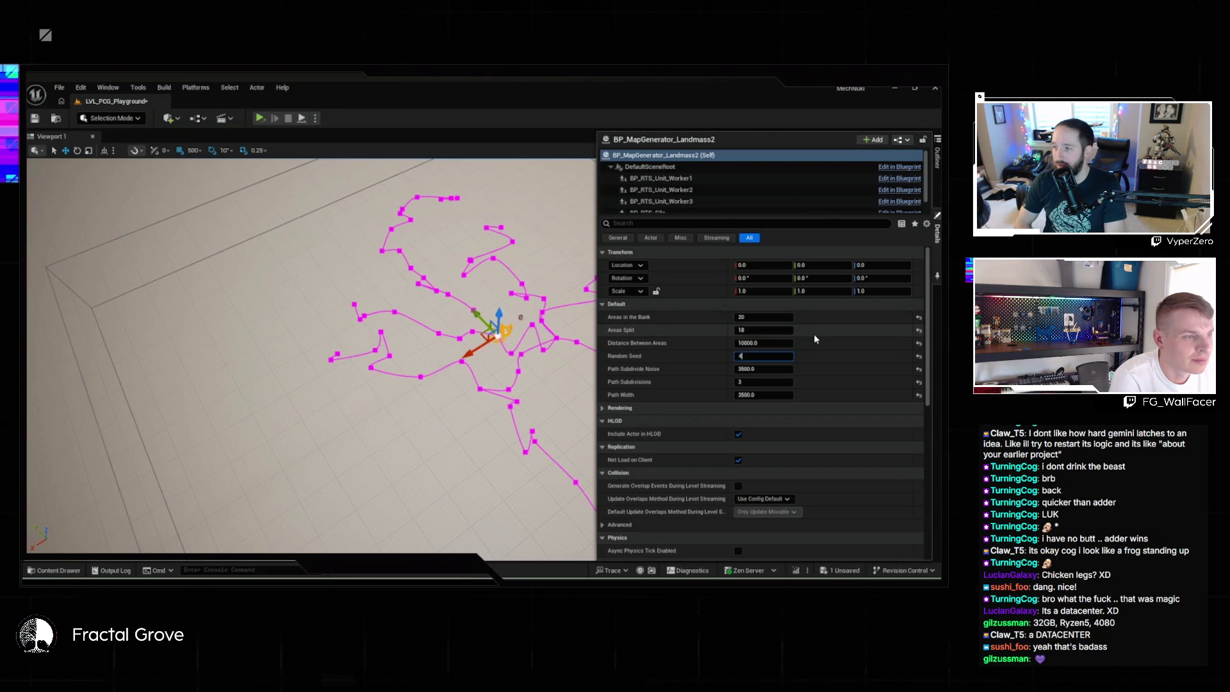
pyautogui.write('4')
pyautogui.press('Return')
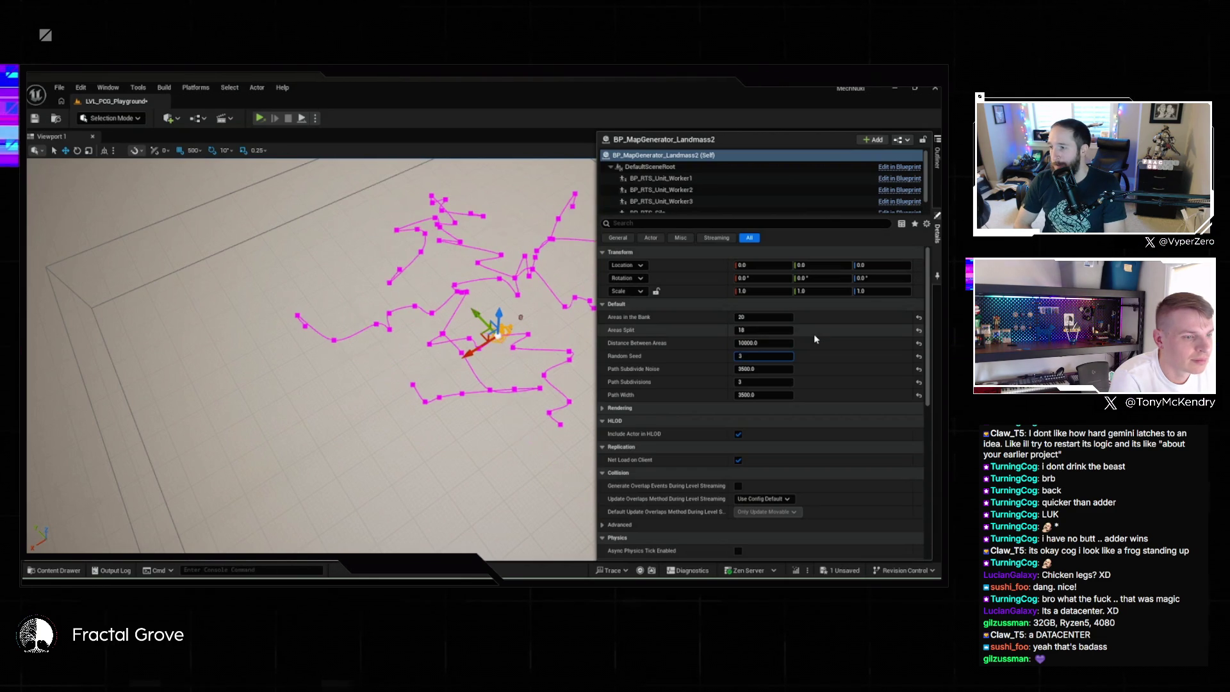
pyautogui.press('Return')
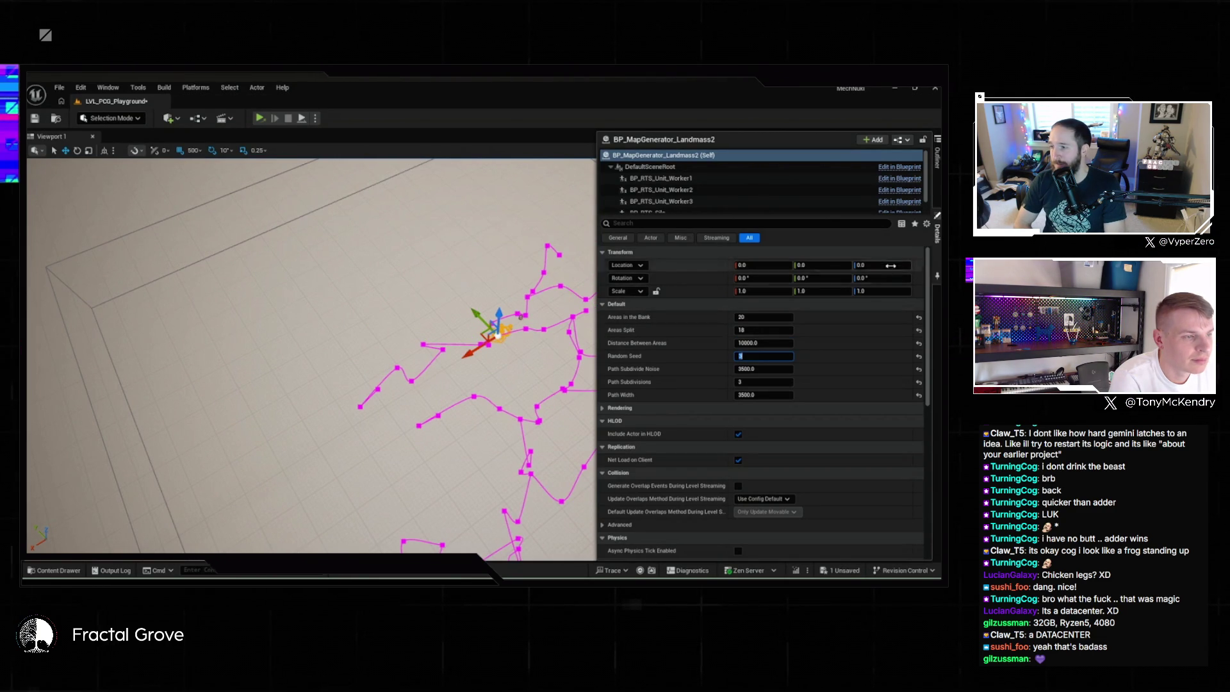
pyautogui.moveTo(925, 190); pyautogui.dragTo(926, 204)
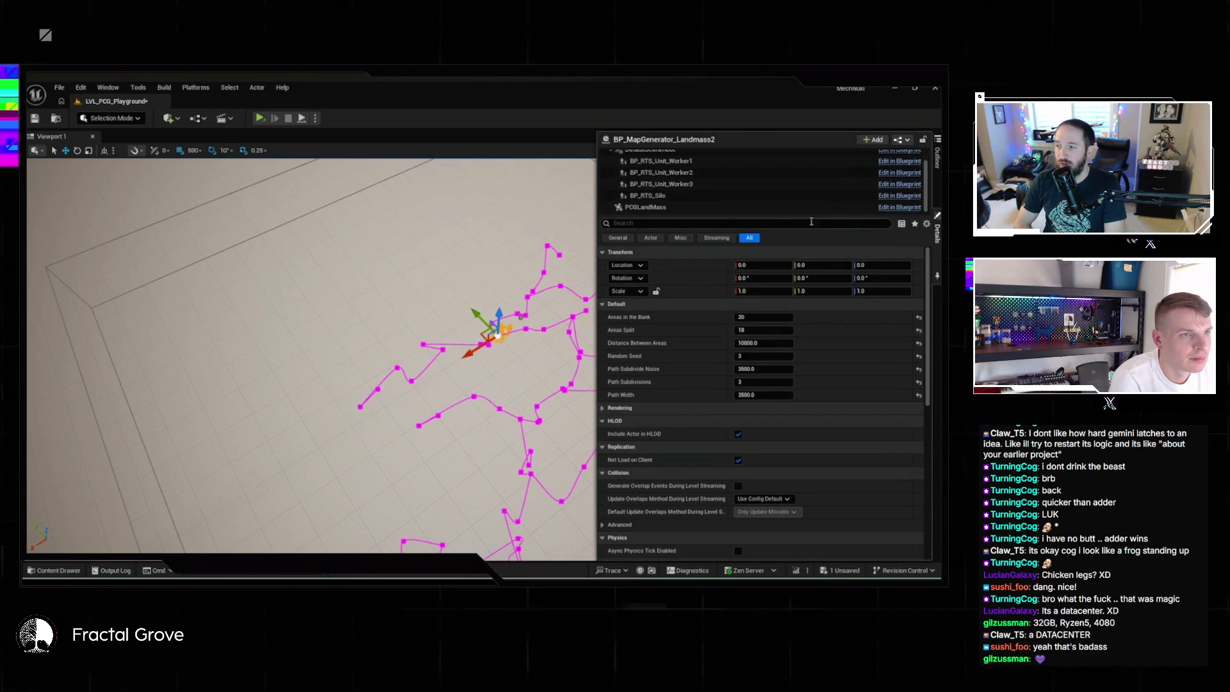
pyautogui.click(756, 207)
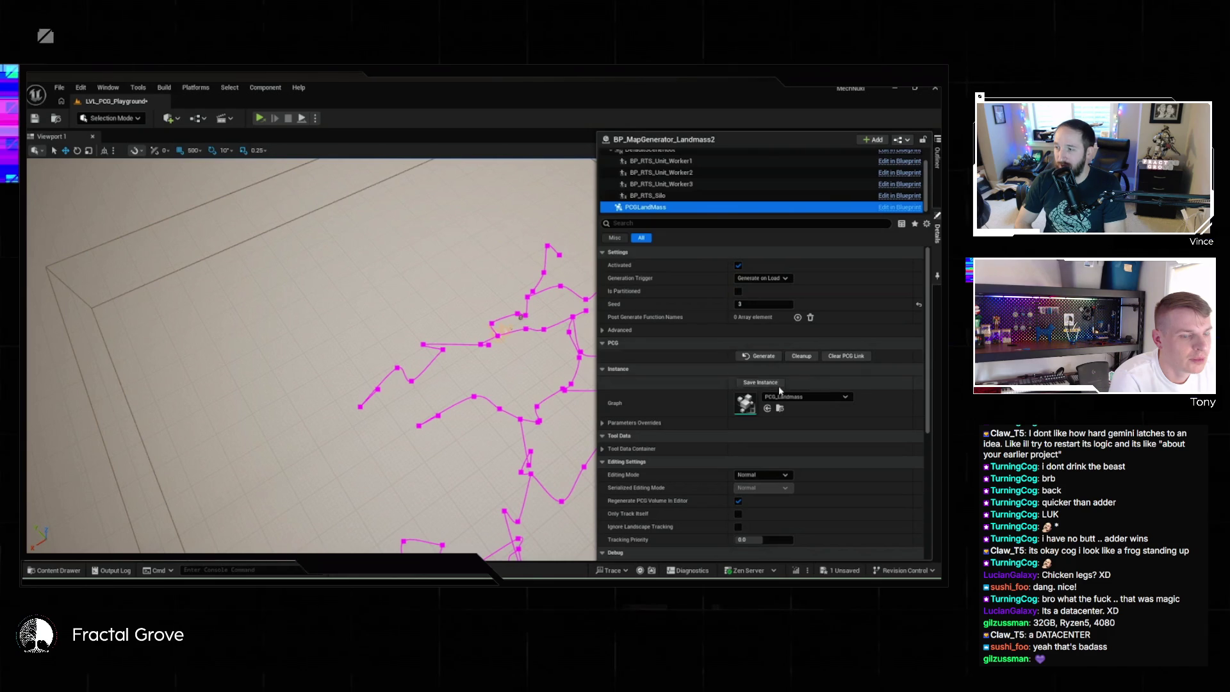
# Generate the PCGLandMass terrain around the seed-3 paths and hide Details to watch it build
pyautogui.click(764, 357)
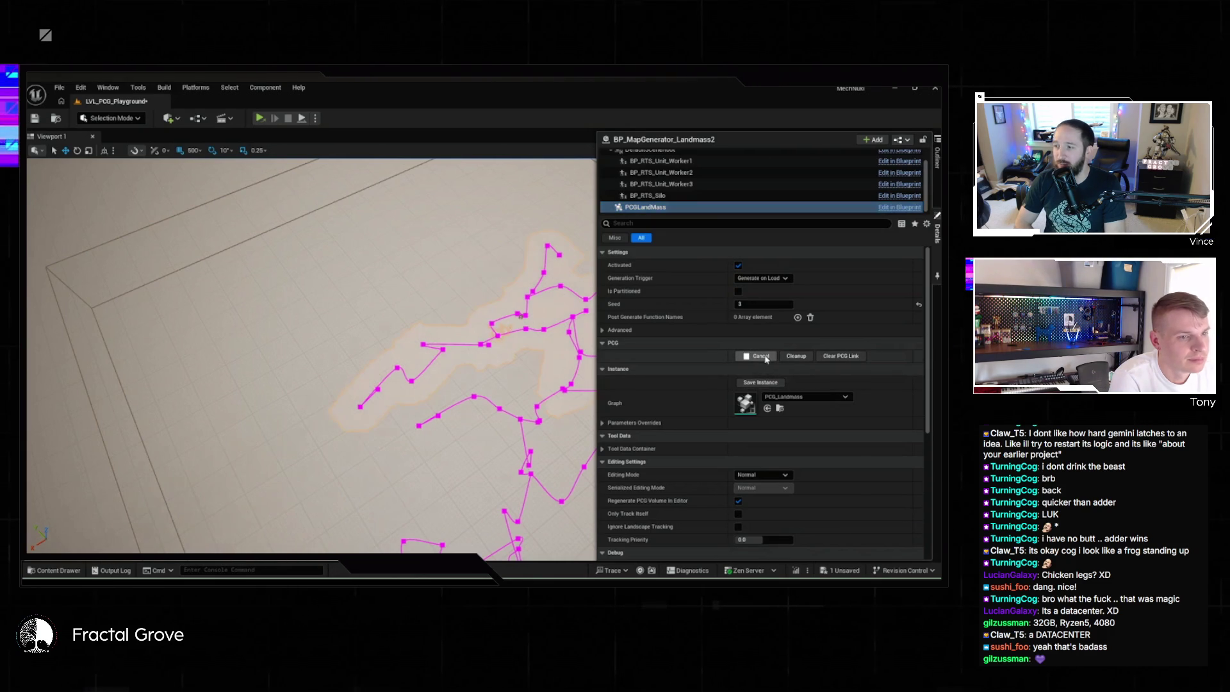
pyautogui.click(521, 315)
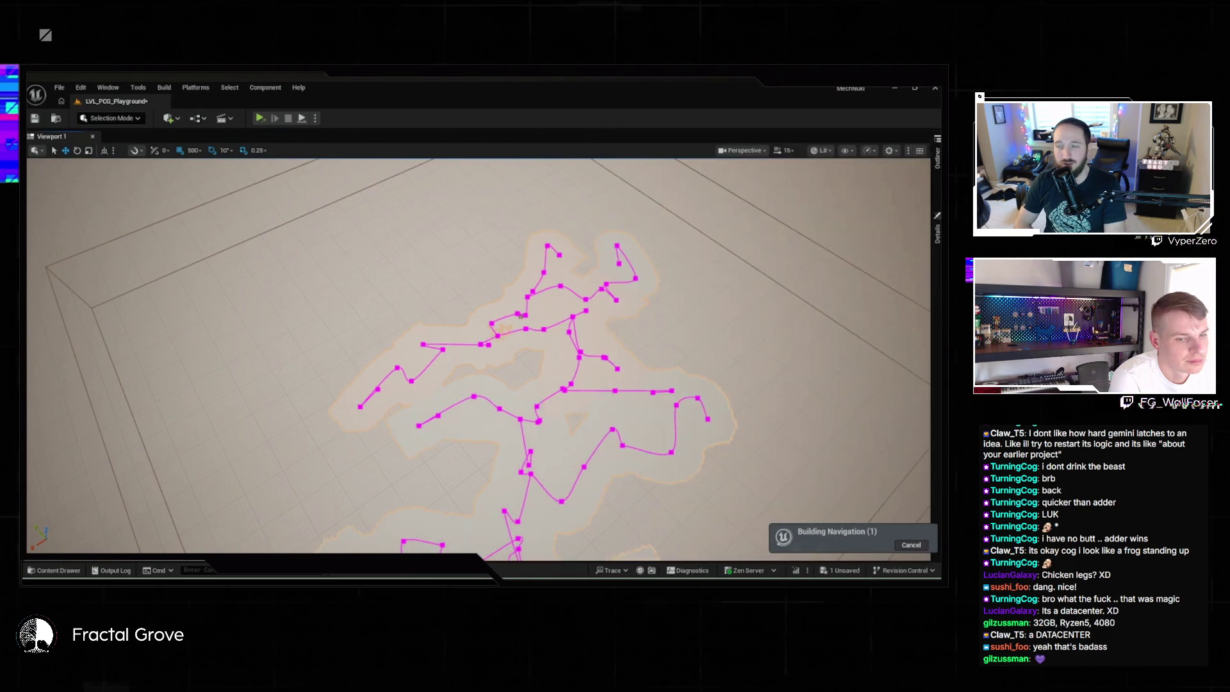
pyautogui.click(521, 316)
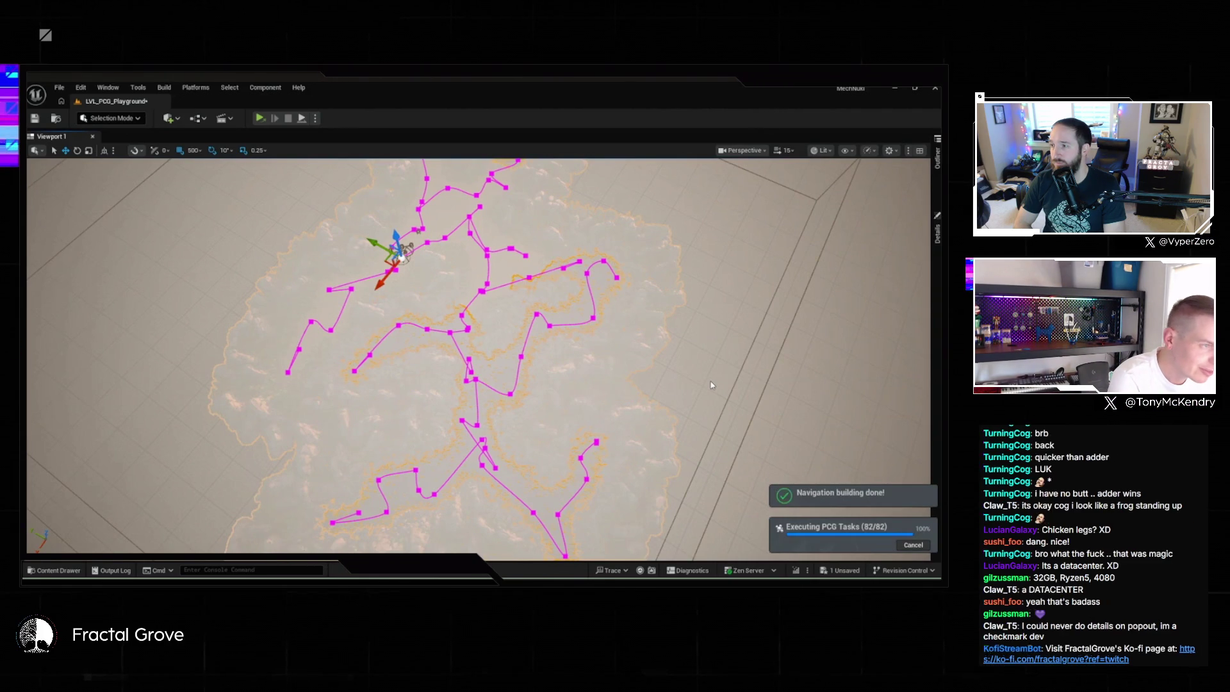
# Move and tilt the camera to look over the generated rocks and forest obliquely
pyautogui.moveTo(711, 384); pyautogui.dragTo(711, 487)
pyautogui.scroll(5, 478, 356)
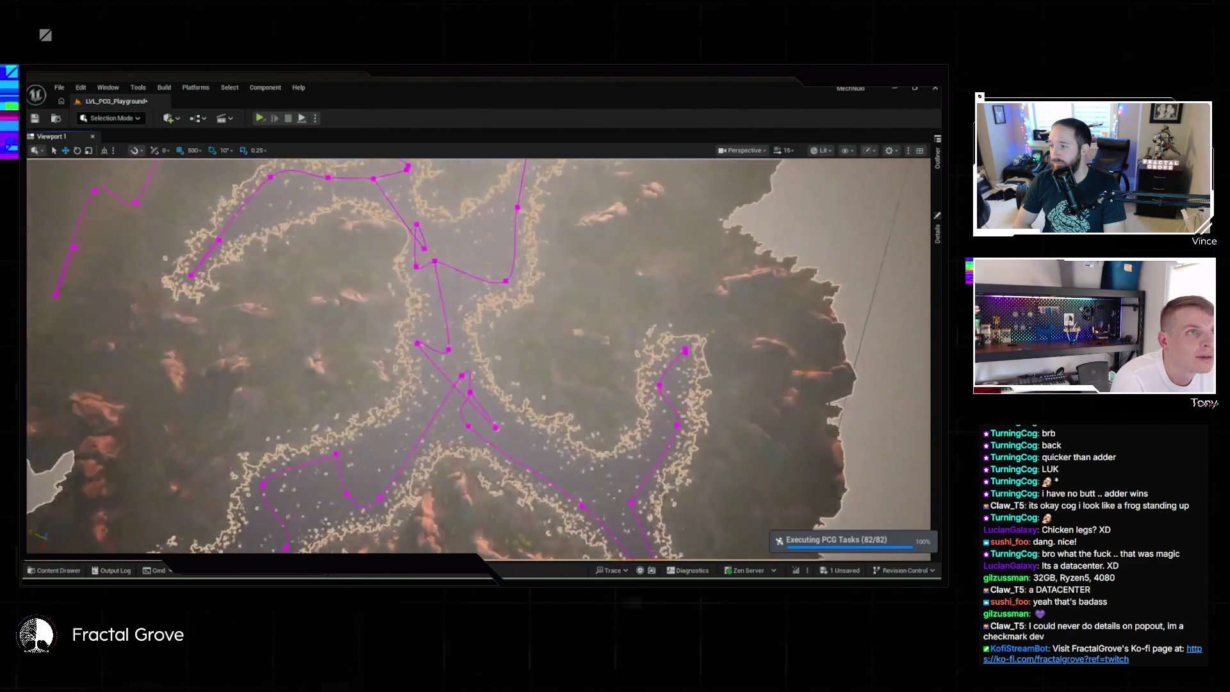
pyautogui.moveTo(478, 356); pyautogui.dragTo(478, 163)
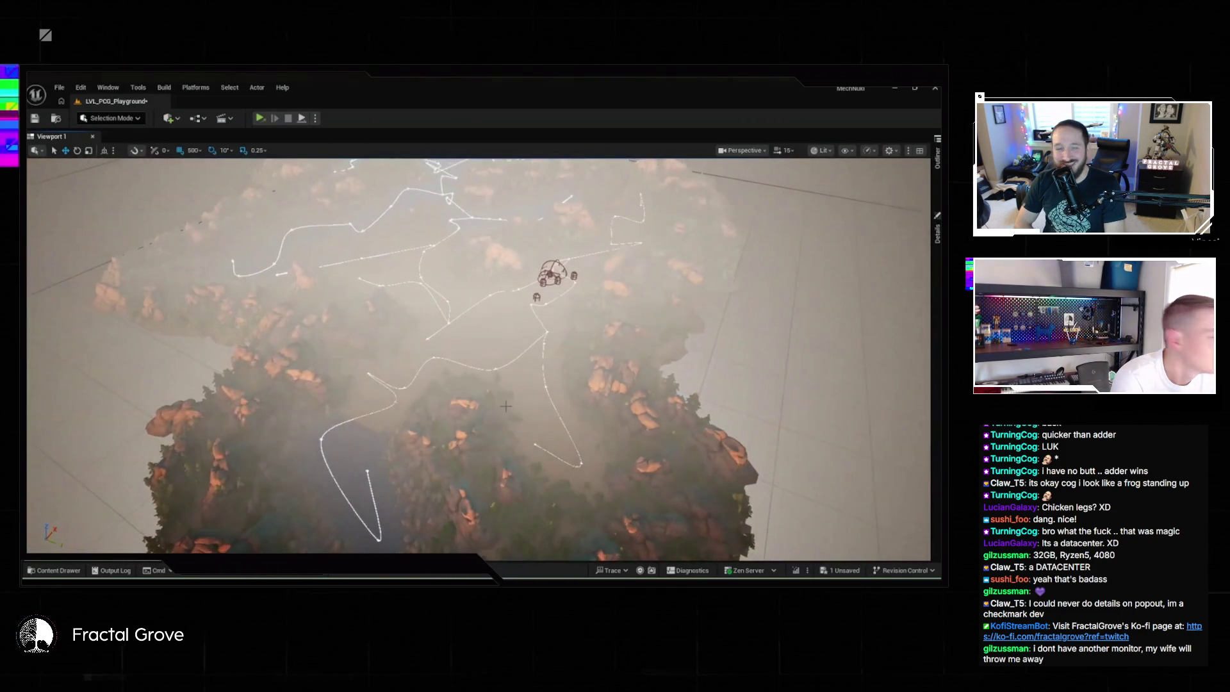
# Bring the level's 15-actor Outliner list back up
pyautogui.click(938, 157)
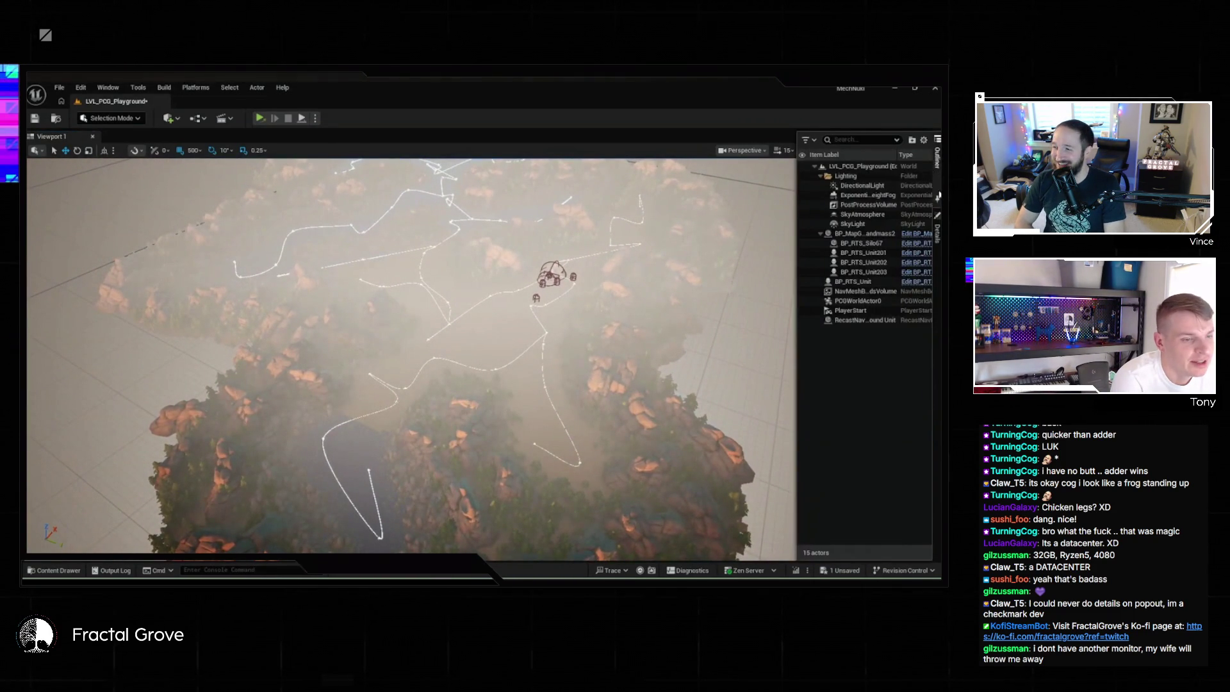
pyautogui.click(938, 238)
pyautogui.click(938, 168)
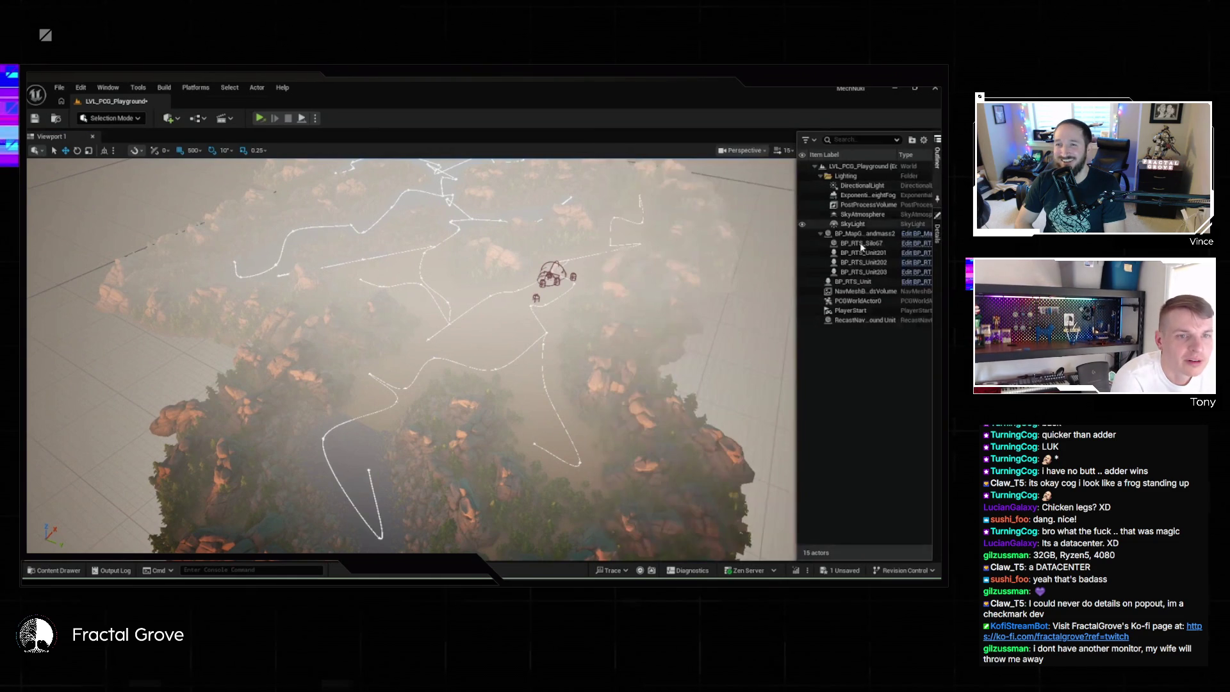
# Give BP_MapGenerator_Landmass2 Random Seed 651651 and close Details while the landmass regenerates
pyautogui.click(857, 234)
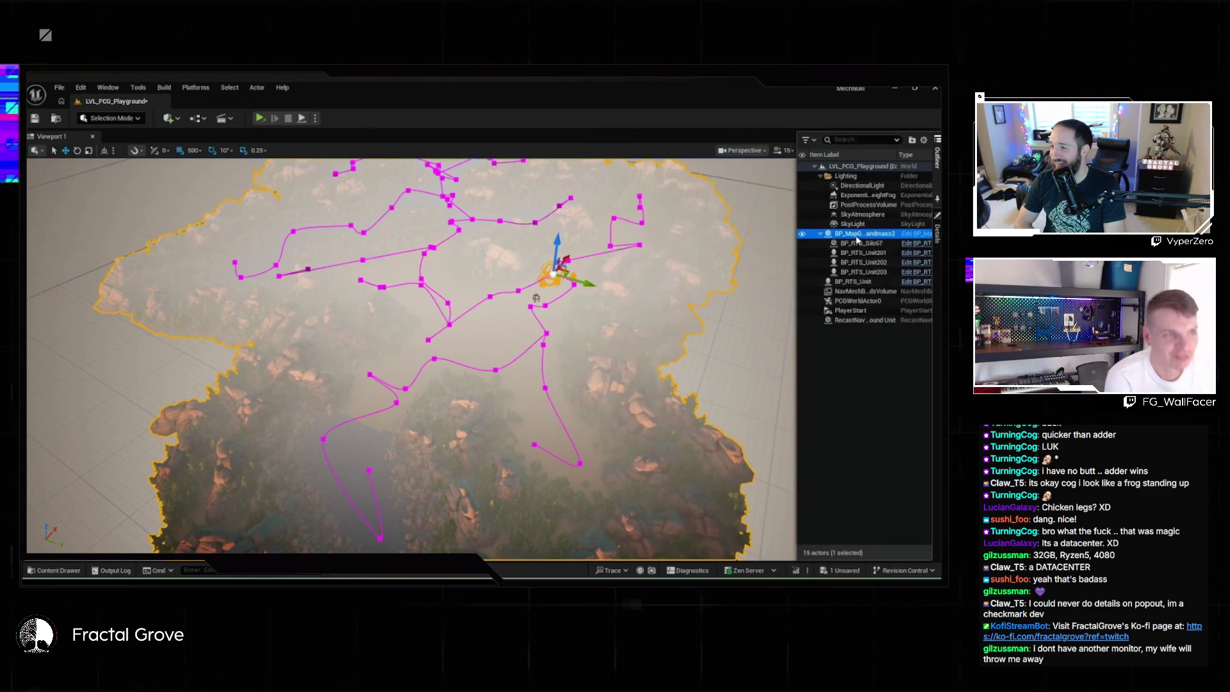
pyautogui.click(937, 234)
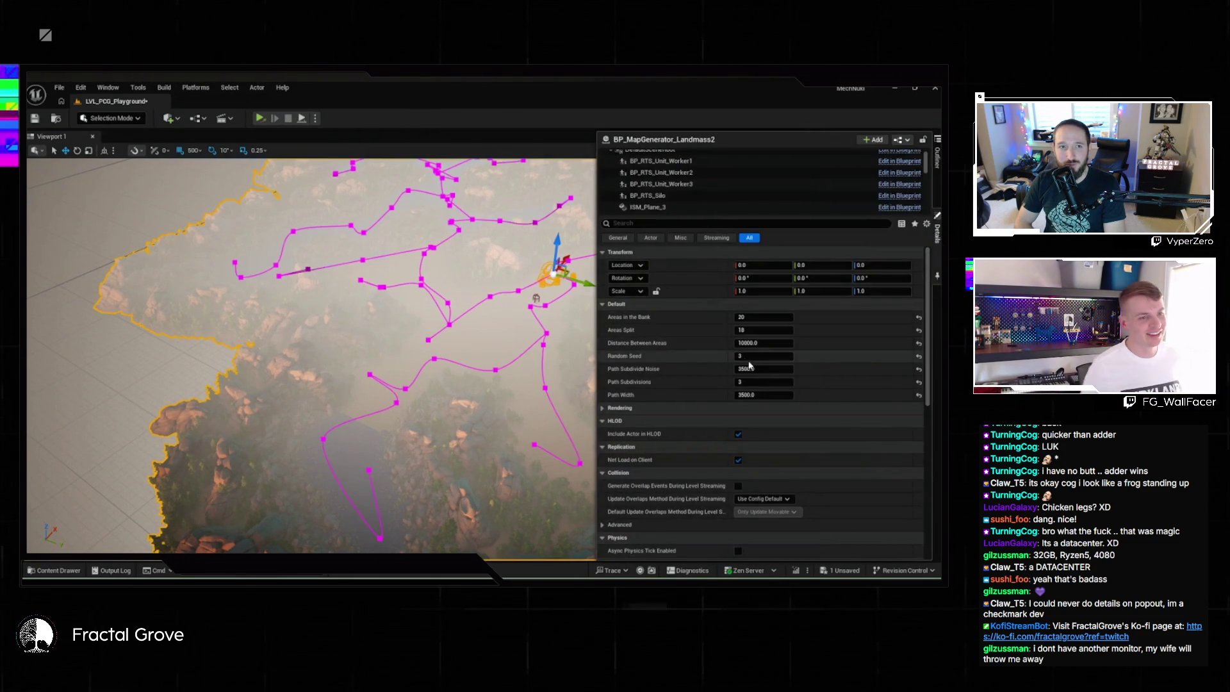
pyautogui.write('651651')
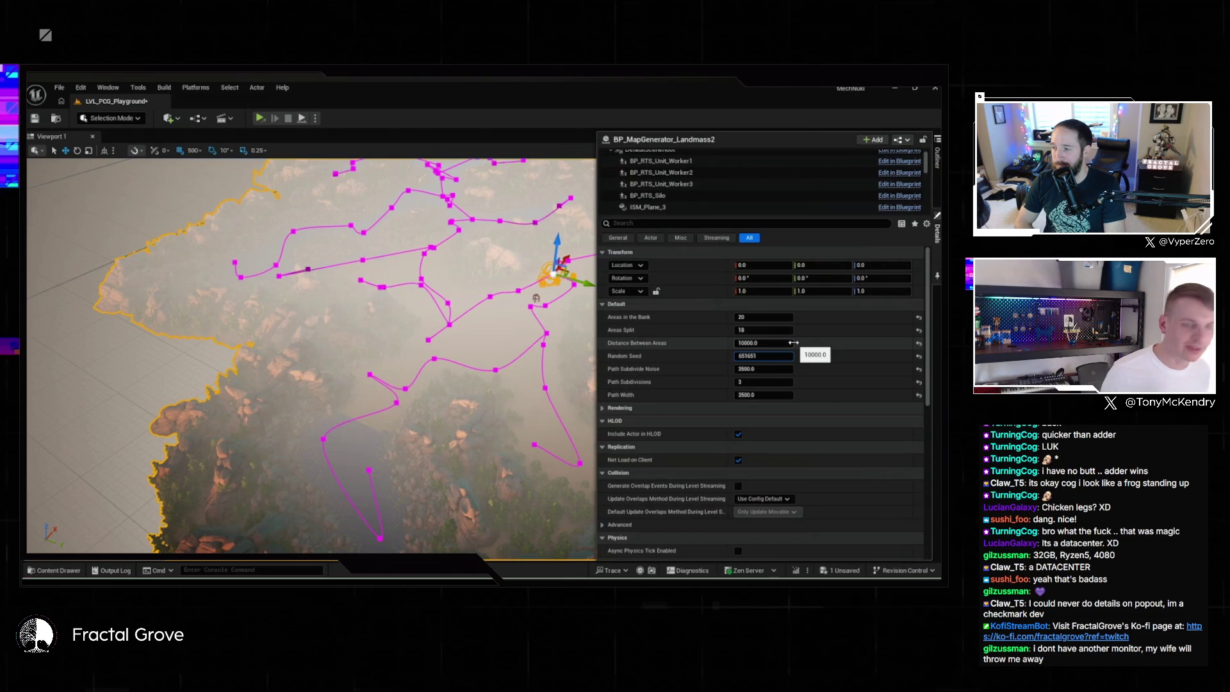
pyautogui.press('Return')
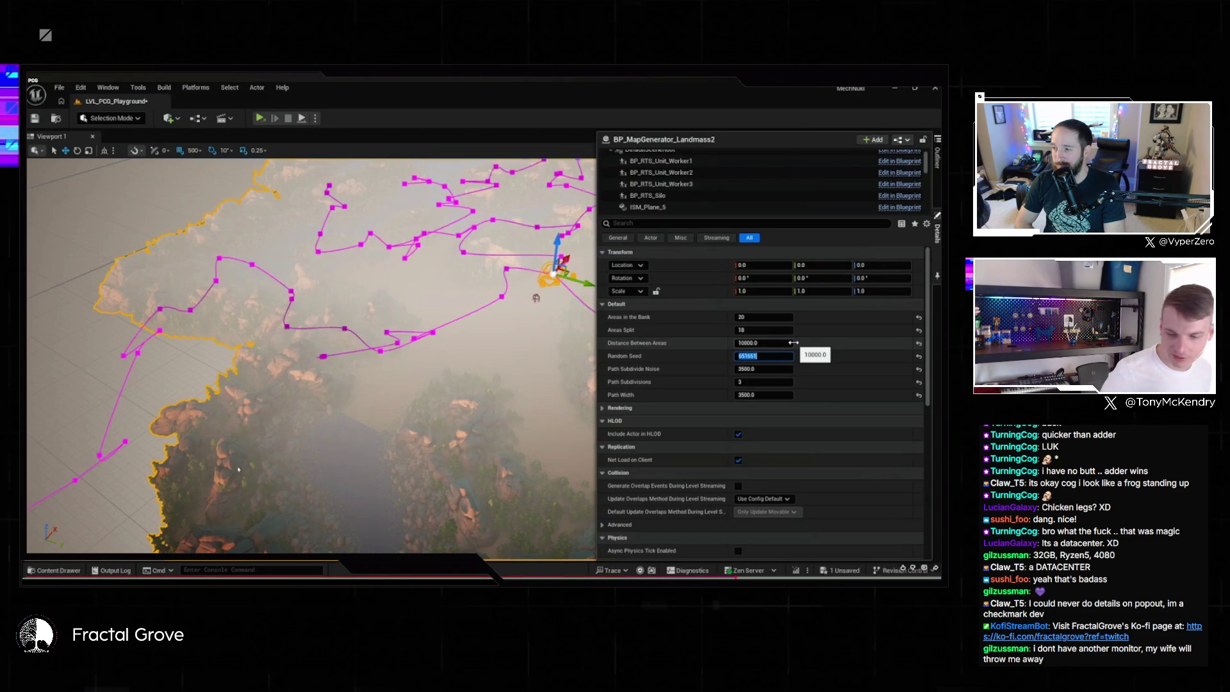
pyautogui.click(80, 364)
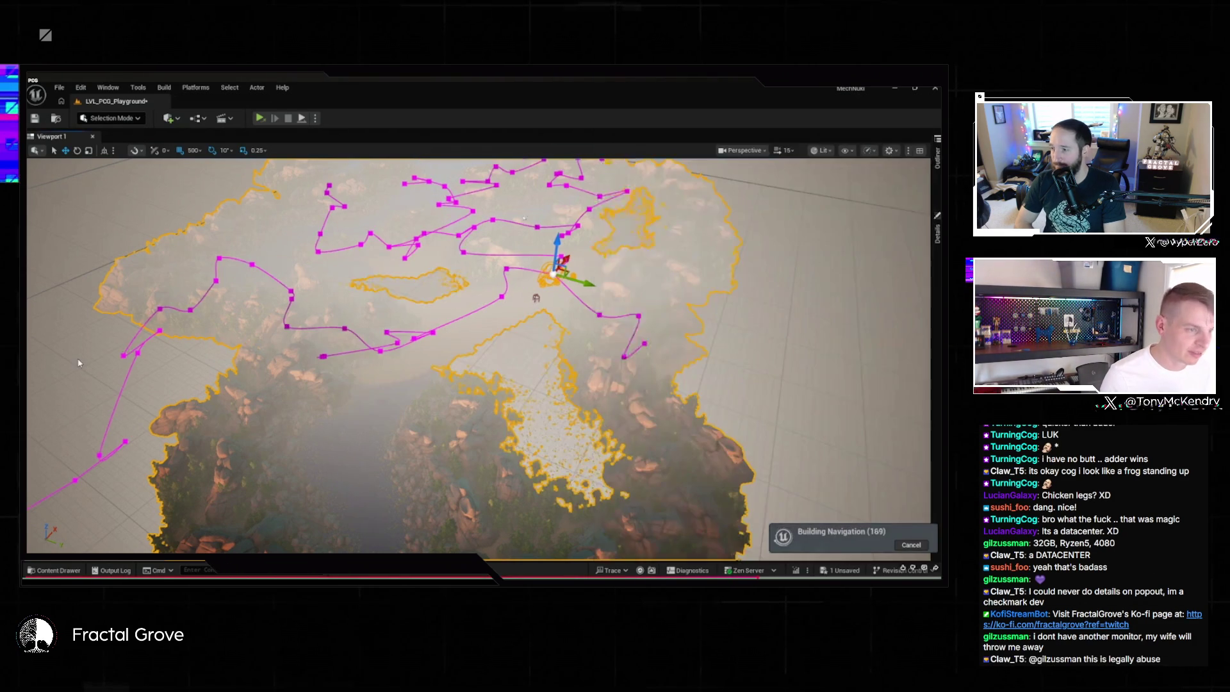